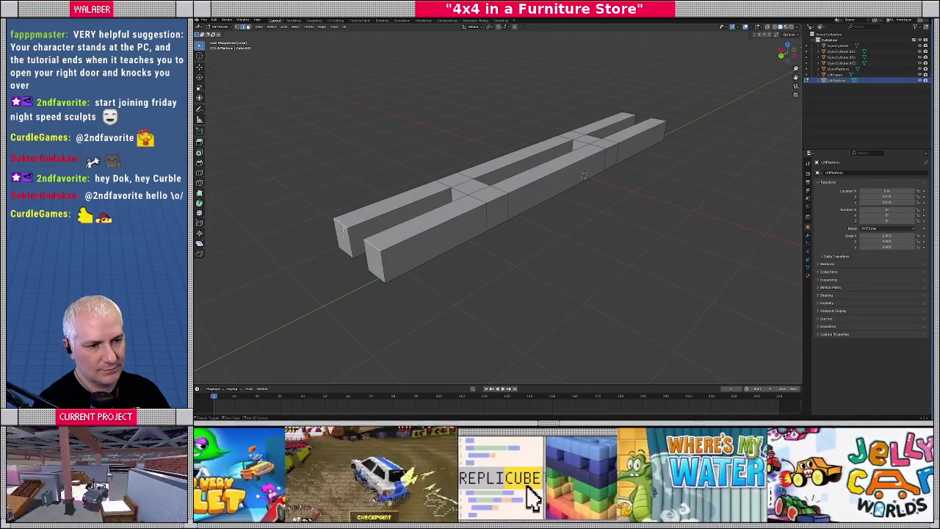
# Bevel the bar's end edges and view the mesh see-through from the side
pyautogui.hotkey('ctrl', 'b')
pyautogui.click(538, 301)
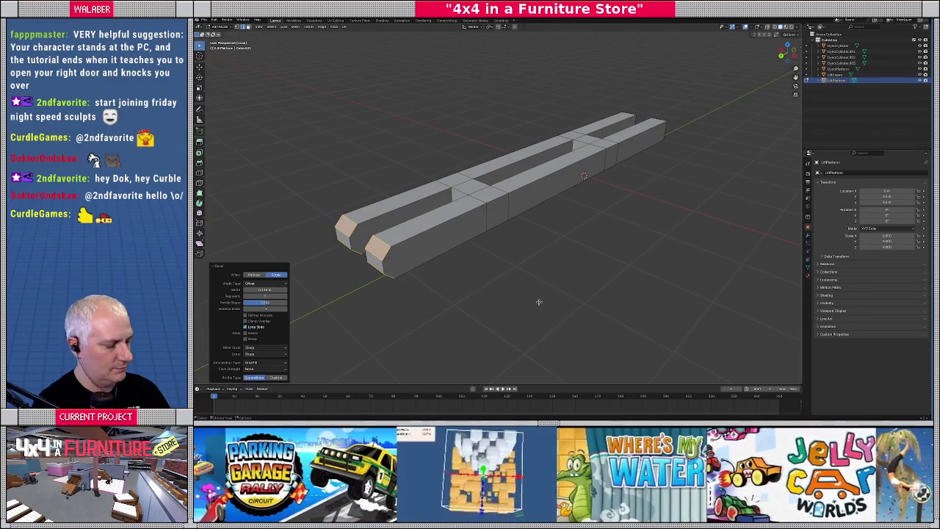
pyautogui.press('KP_3')
pyautogui.hotkey('alt', 'z')
pyautogui.press('Tab')
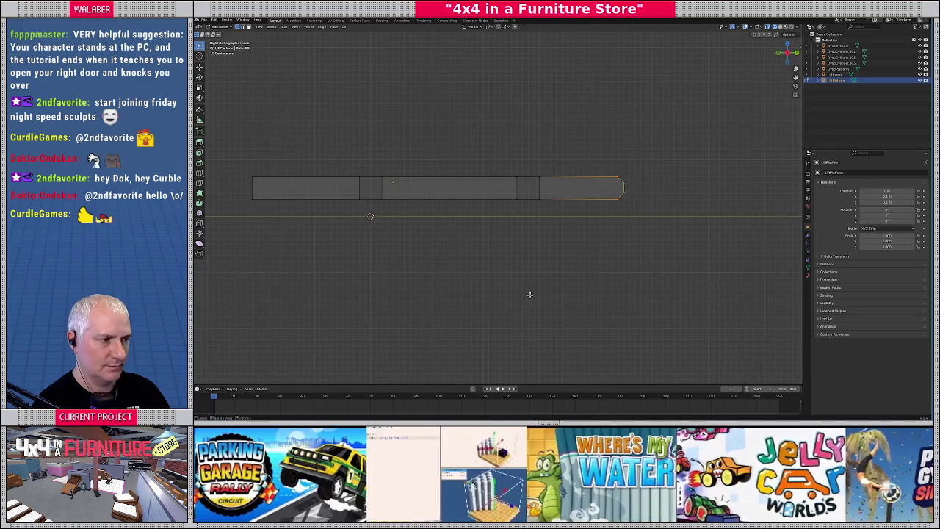
pyautogui.scroll(-1, 441, 225)
pyautogui.scroll(7, 450, 195)
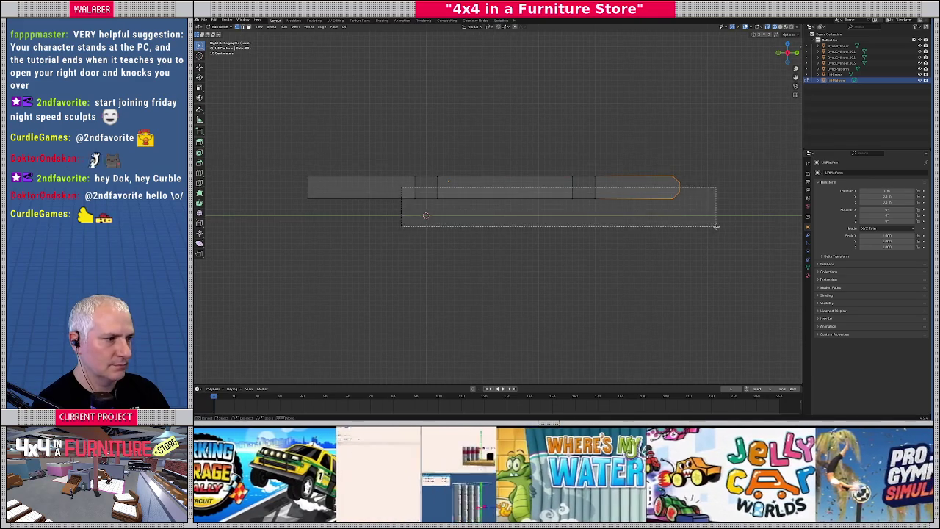
pyautogui.scroll(2, 507, 208)
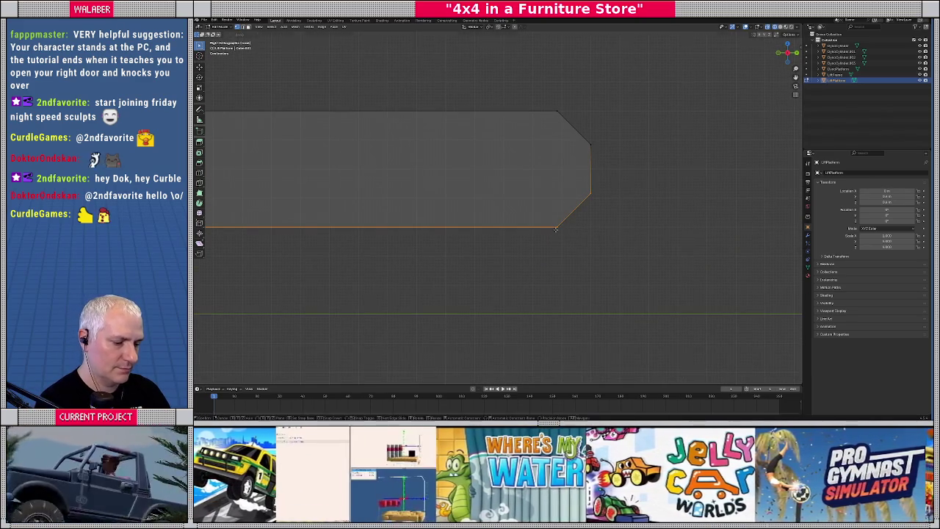
# Raise the bevelled bottom edge to slope the tip, then return to Object Mode
pyautogui.press('g')
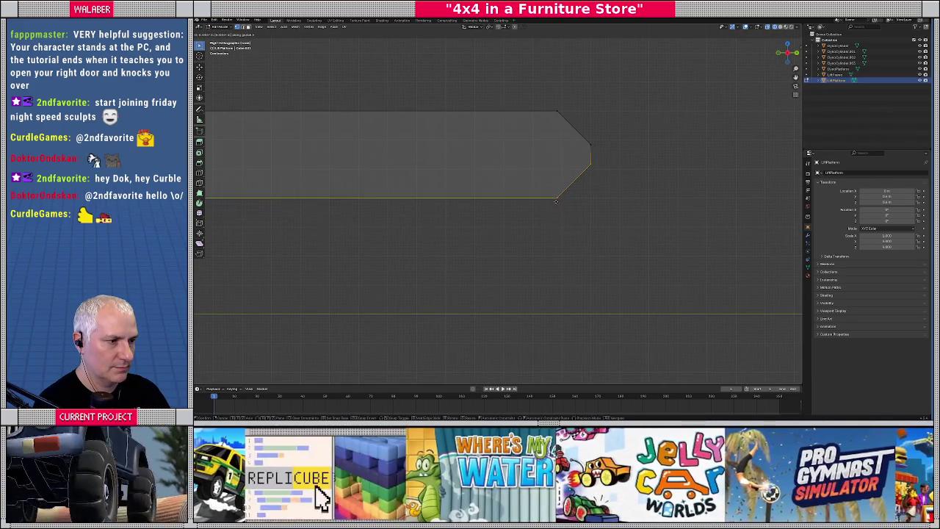
pyautogui.click(555, 200)
pyautogui.scroll(-5, 562, 210)
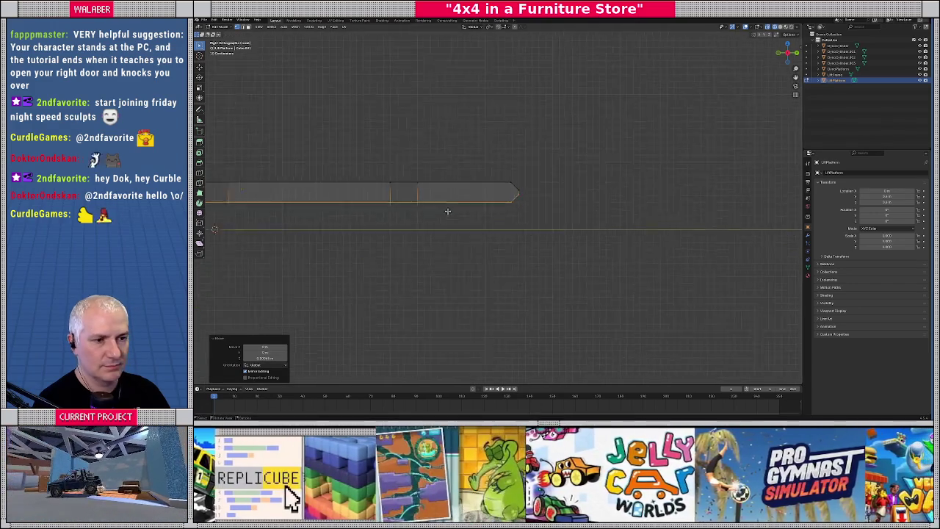
pyautogui.scroll(3, 482, 212)
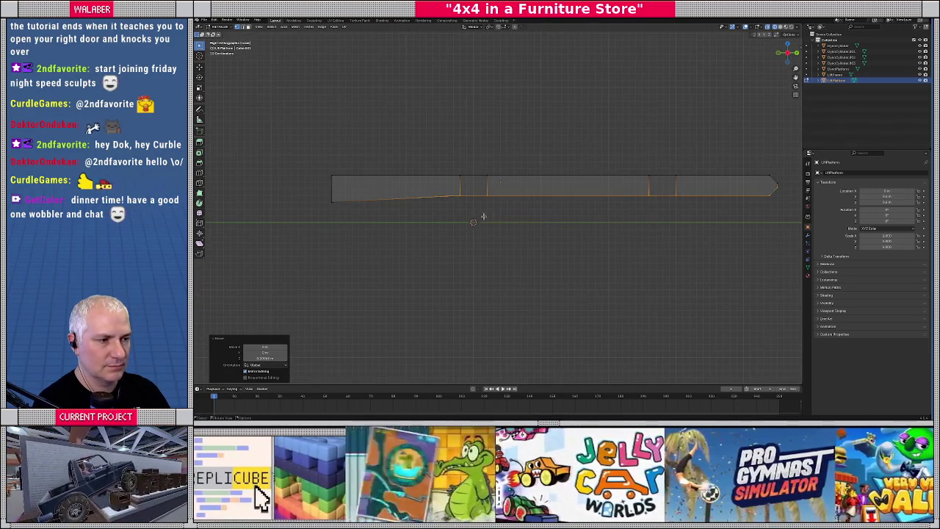
pyautogui.press('Tab')
pyautogui.moveTo(483, 217)
pyautogui.mouseDown()
pyautogui.moveTo(500, 234)
pyautogui.moveTo(521, 232)
pyautogui.mouseUp()
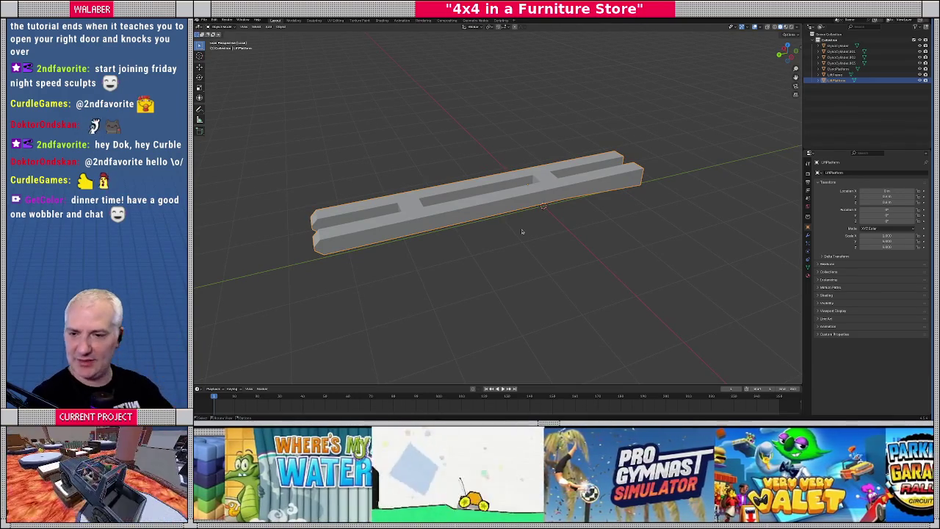
# From the top view in Edit Mode, shift one rail edge to the left
pyautogui.moveTo(558, 251)
pyautogui.mouseDown()
pyautogui.moveTo(579, 241)
pyautogui.moveTo(587, 209)
pyautogui.moveTo(579, 219)
pyautogui.mouseUp()
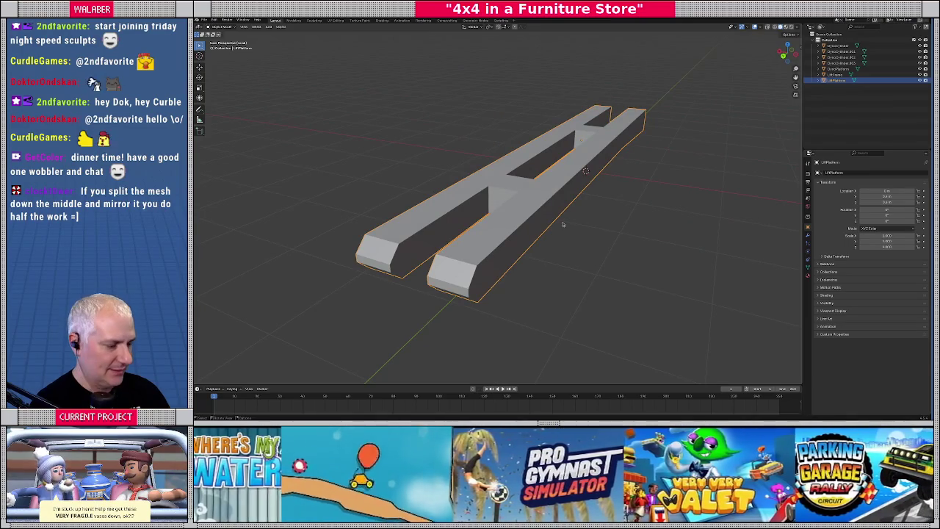
pyautogui.press('KP_7')
pyautogui.press('Tab')
pyautogui.scroll(-4, 512, 181)
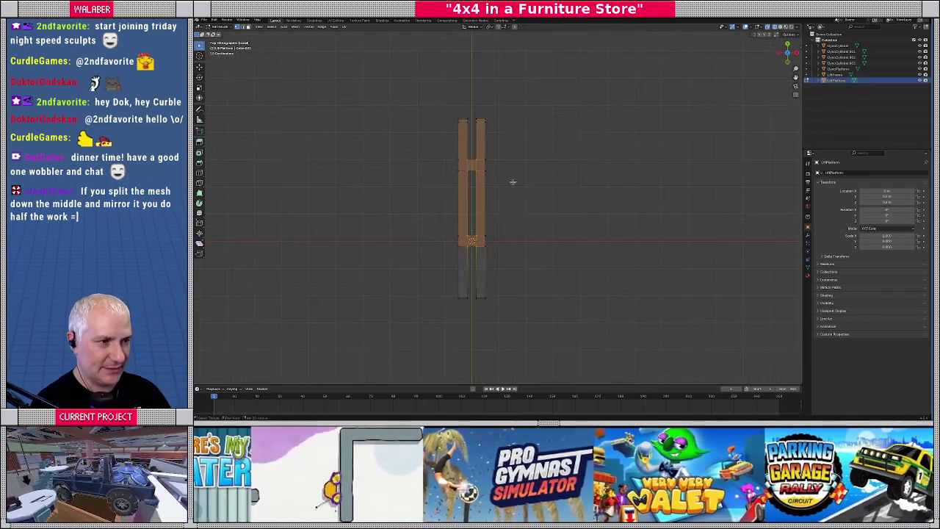
pyautogui.hscroll(-2, 520, 159)
pyautogui.scroll(8, 497, 243)
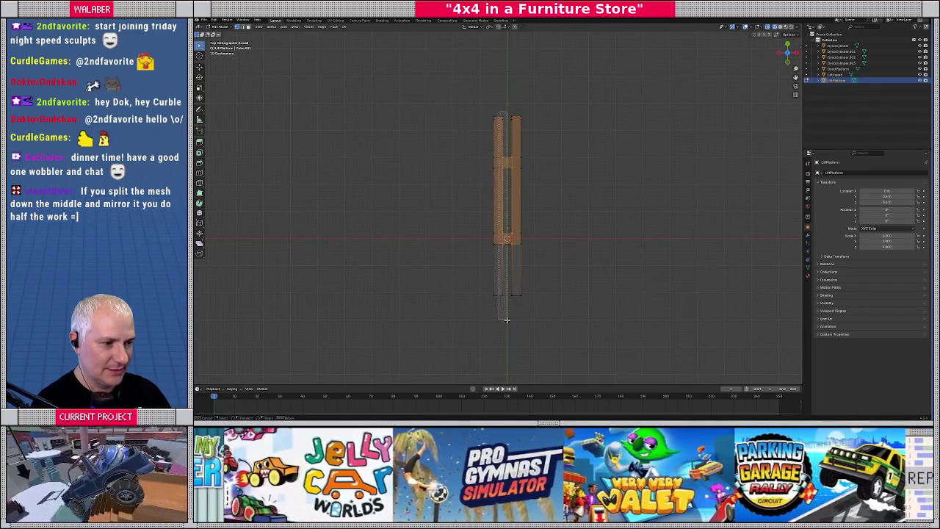
pyautogui.hscroll(1, 524, 213)
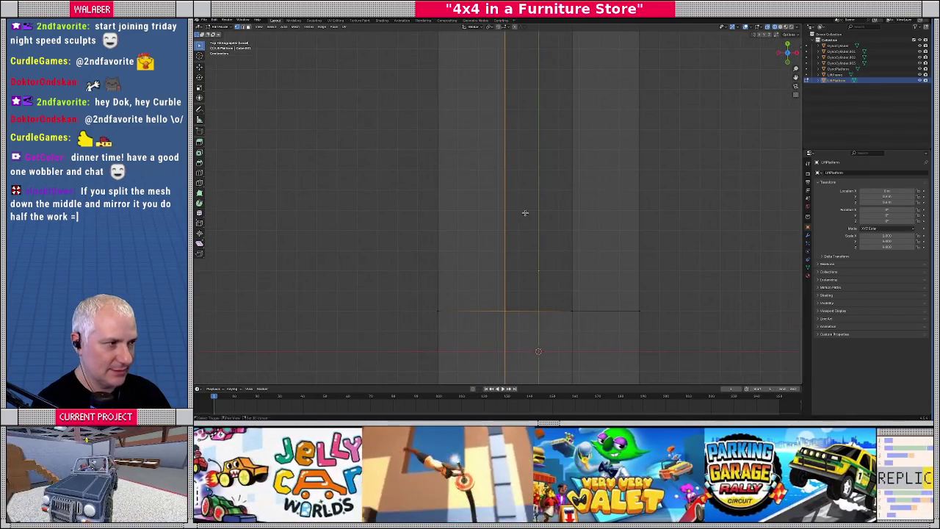
pyautogui.press('g')
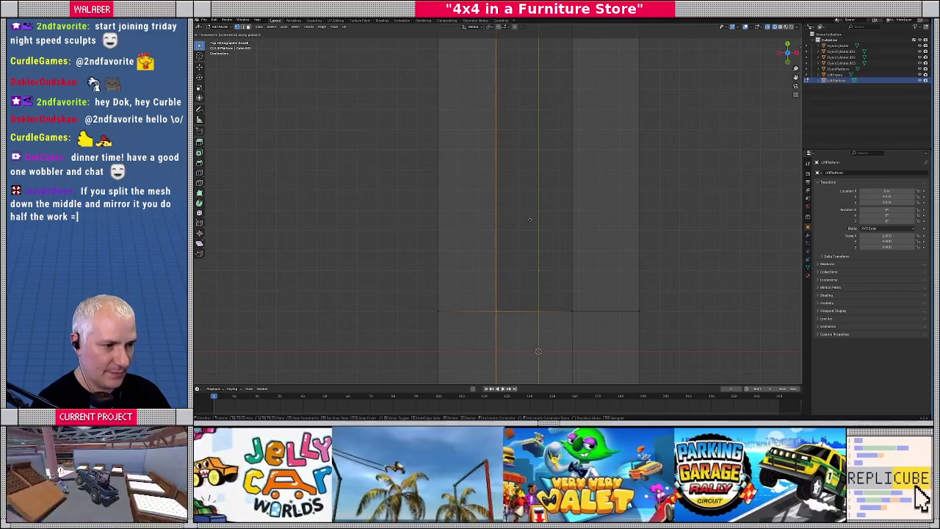
pyautogui.click(513, 221)
pyautogui.scroll(-10, 513, 221)
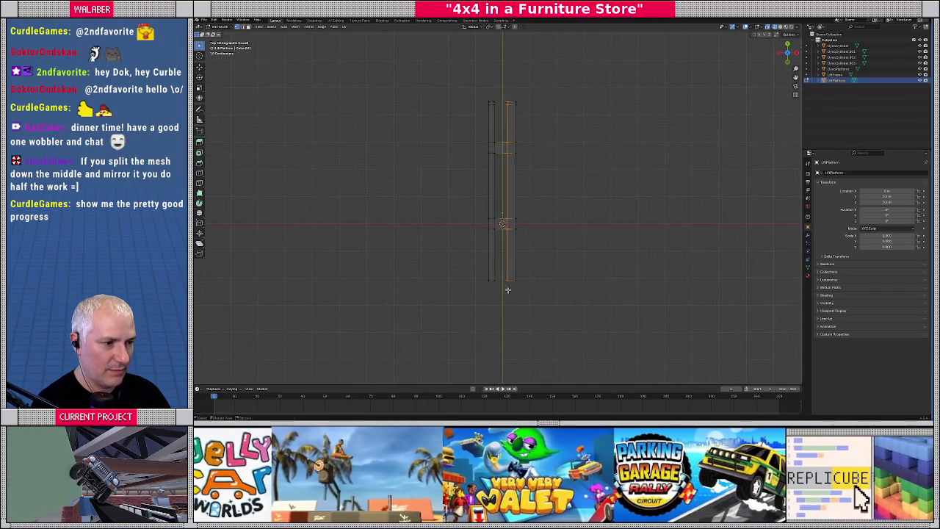
pyautogui.scroll(6, 495, 230)
pyautogui.scroll(2, 495, 230)
# Shift another rail edge to the right and check the rails from a tilted view
pyautogui.press('g')
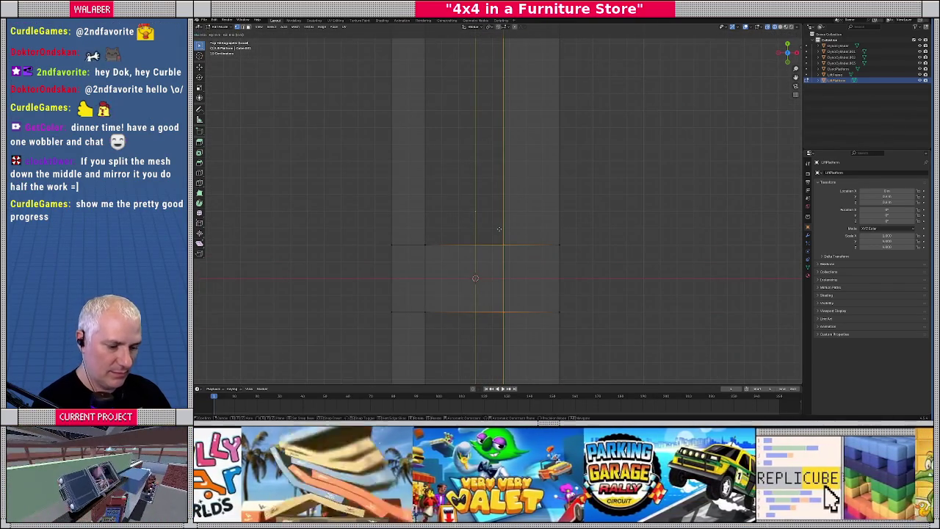
pyautogui.click(523, 229)
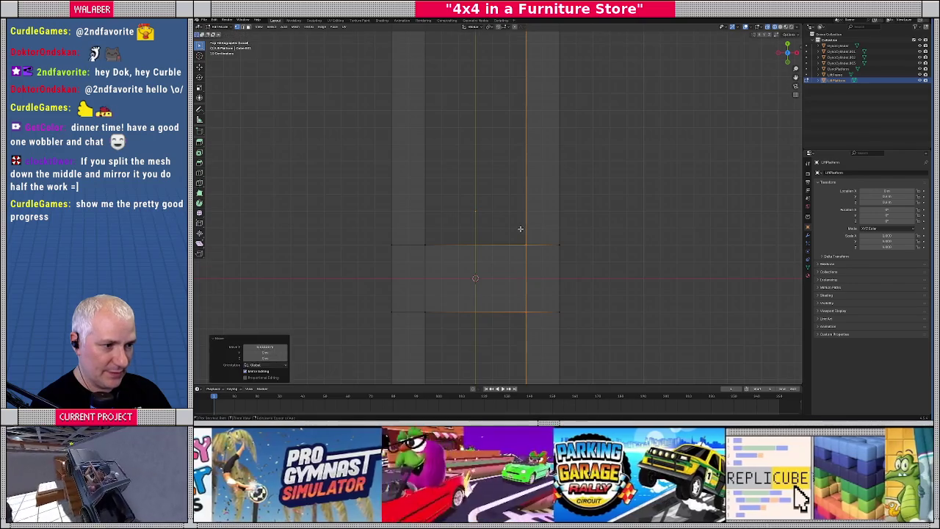
pyautogui.scroll(-5, 527, 228)
pyautogui.press('Tab')
pyautogui.moveTo(578, 233)
pyautogui.mouseDown()
pyautogui.moveTo(506, 205)
pyautogui.moveTo(527, 207)
pyautogui.moveTo(530, 219)
pyautogui.mouseUp()
pyautogui.press('Tab')
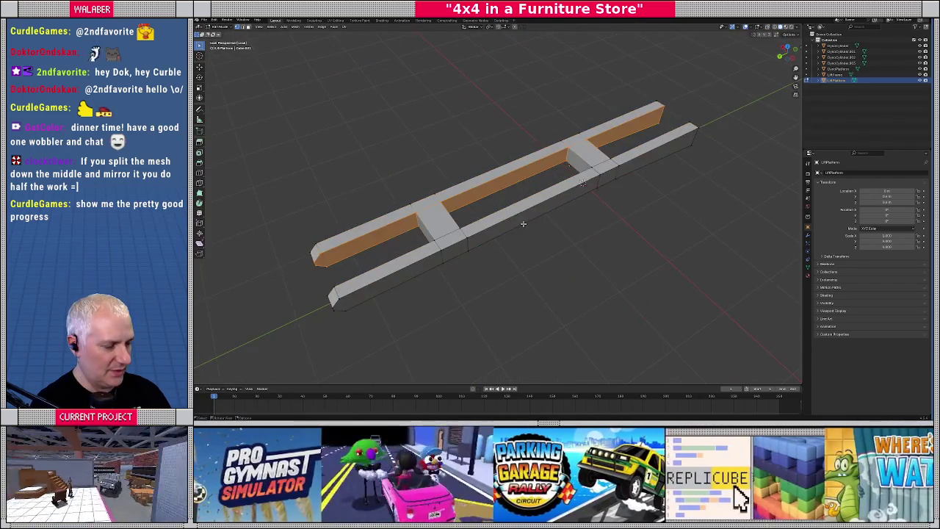
# Move the selected part of the bar in top view, cancelling a second X-axis move
pyautogui.press('KP_7')
pyautogui.scroll(2, 515, 208)
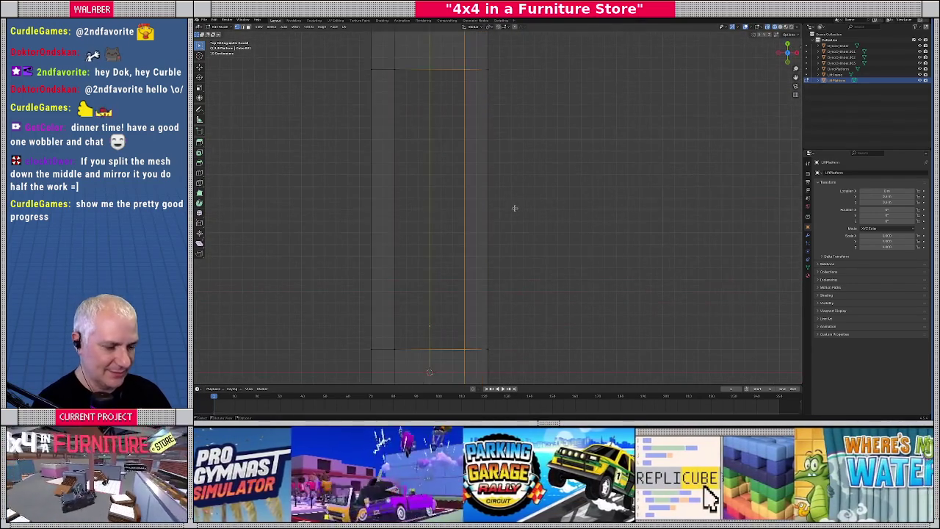
pyautogui.press('g')
pyautogui.click(447, 179)
pyautogui.scroll(-5, 462, 107)
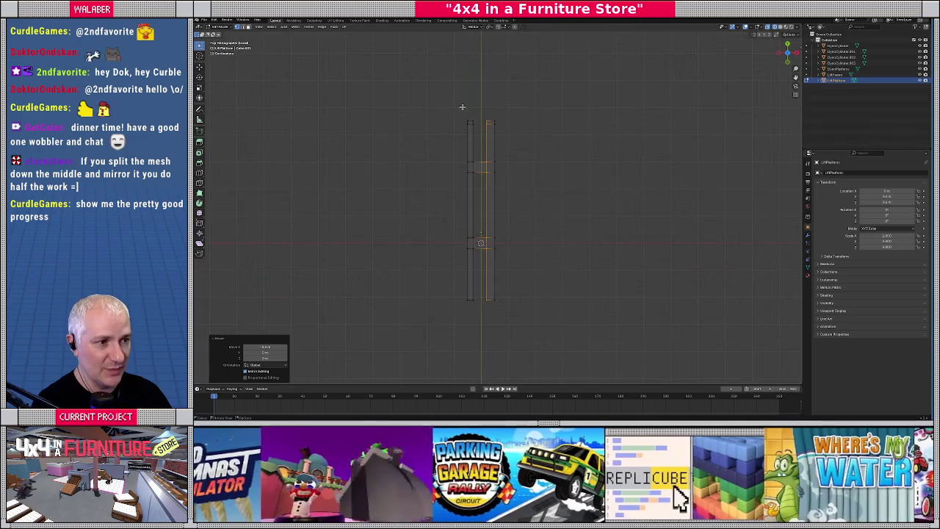
pyautogui.scroll(5, 457, 267)
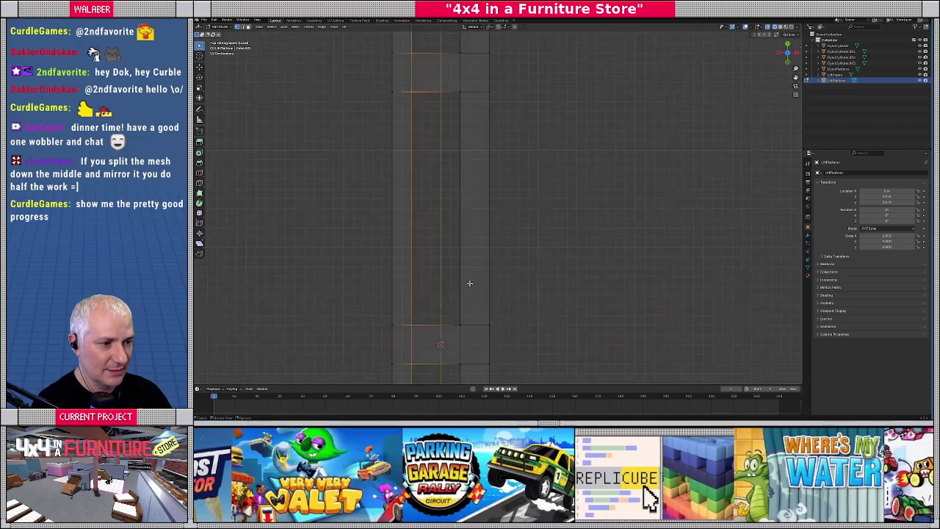
pyautogui.press('g')
pyautogui.press('x')
pyautogui.rightClick(461, 267)
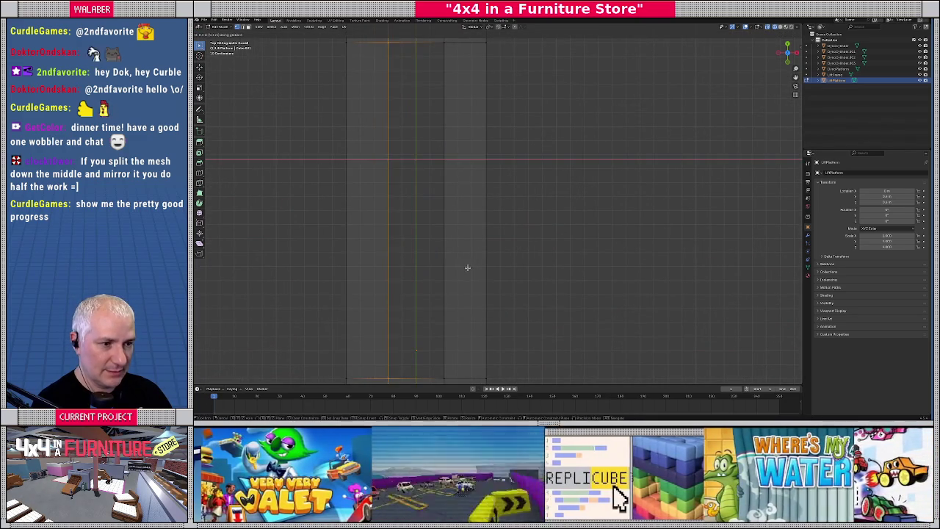
# Show the bar in solid shading with the platform, rollers and wall around it
pyautogui.moveTo(466, 266)
pyautogui.mouseDown()
pyautogui.moveTo(436, 271)
pyautogui.moveTo(493, 231)
pyautogui.moveTo(520, 227)
pyautogui.moveTo(530, 177)
pyautogui.moveTo(509, 227)
pyautogui.moveTo(501, 205)
pyautogui.mouseUp()
pyautogui.hotkey('shift', 'z')
pyautogui.scroll(-3, 536, 225)
pyautogui.press('KP_Divide')
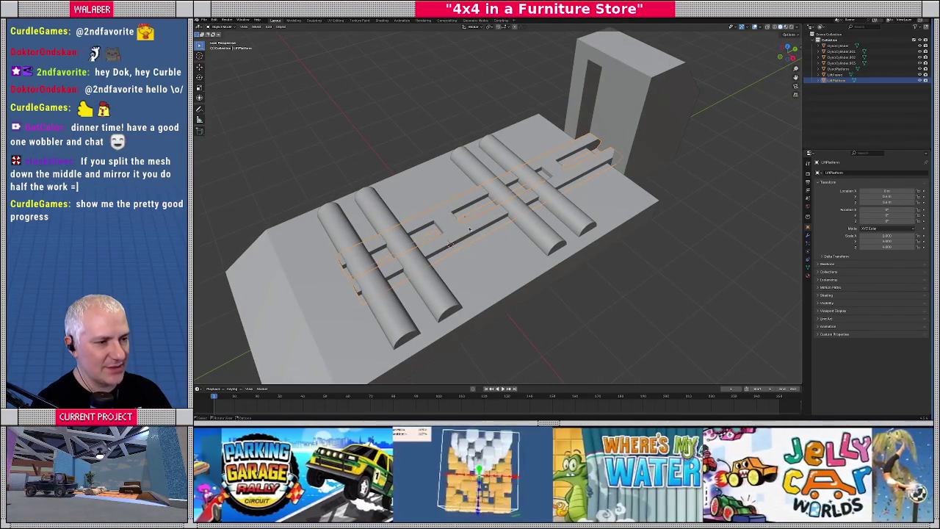
# Rotate the bar mesh 180 degrees and shift it along the Y axis
pyautogui.press('KP_7')
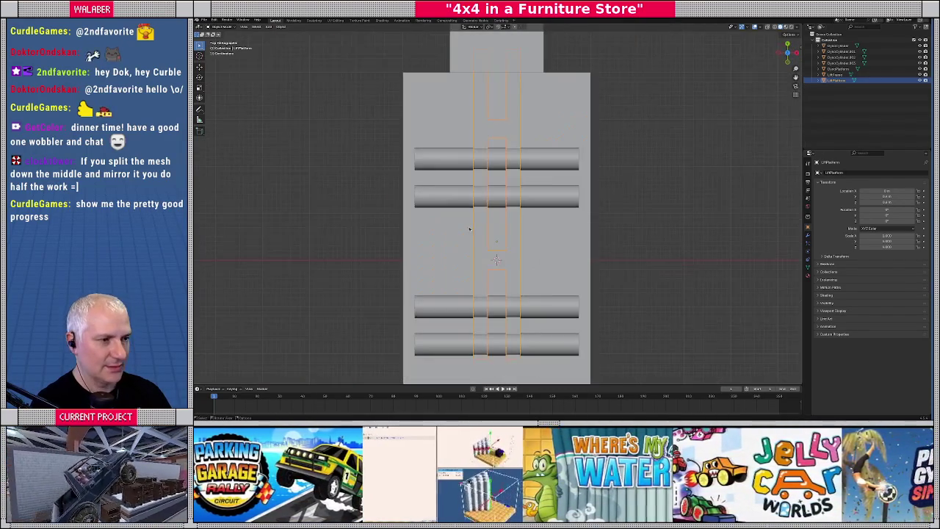
pyautogui.press('Tab')
pyautogui.hotkey('alt', 'z')
pyautogui.write('a')
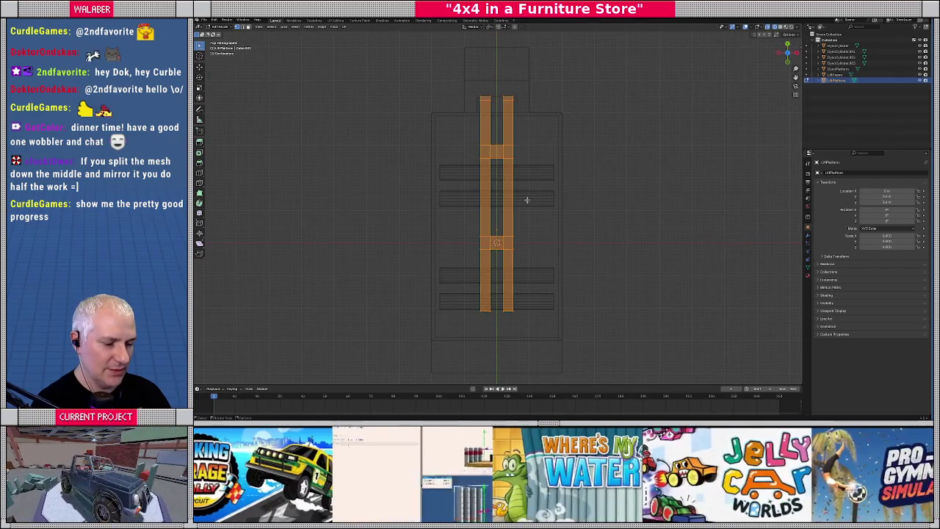
pyautogui.write('180')
pyautogui.press('Return')
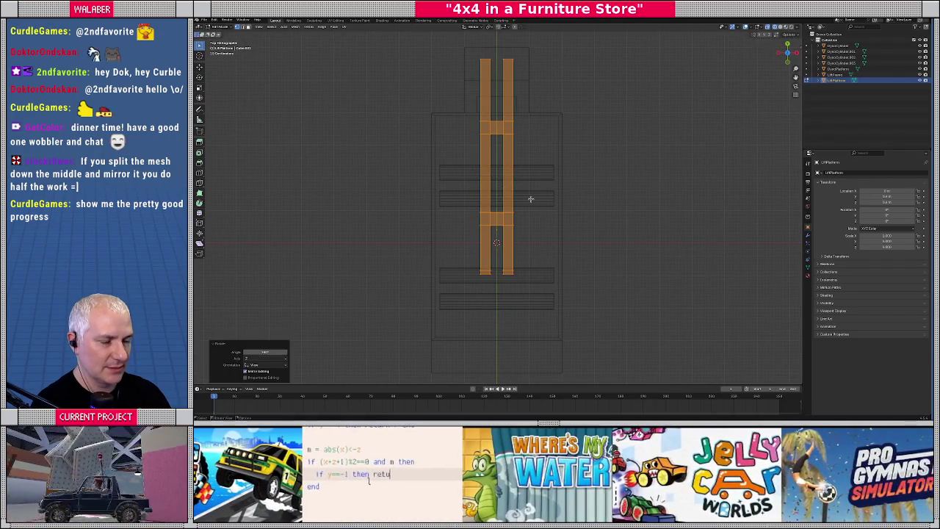
pyautogui.press('g')
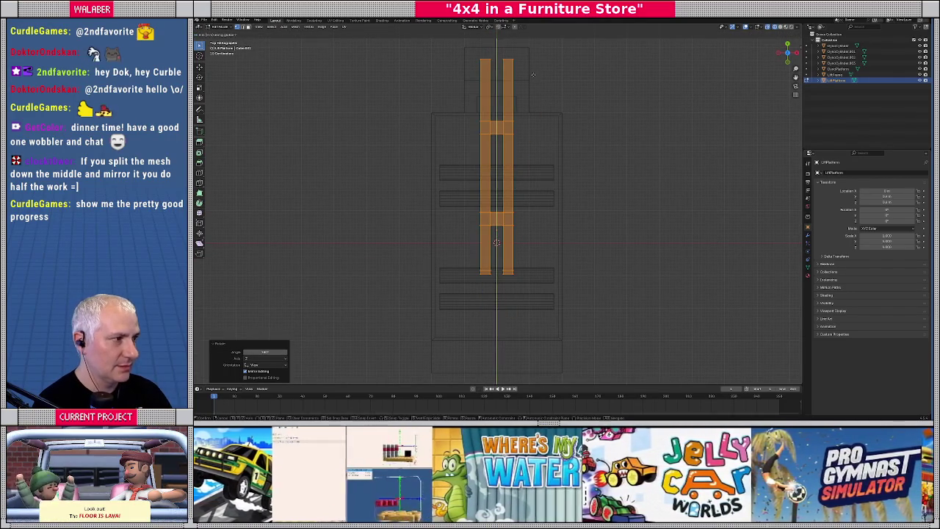
pyautogui.press('y')
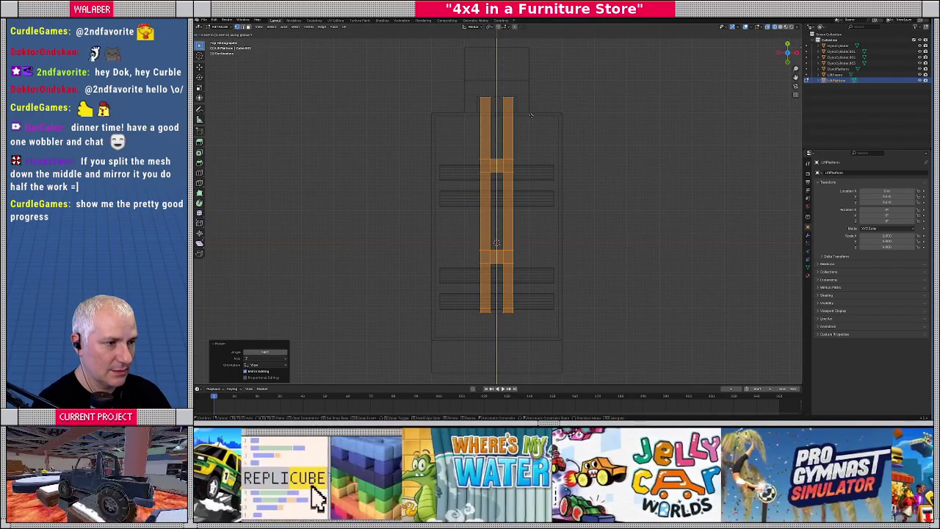
pyautogui.click(531, 115)
pyautogui.moveTo(547, 137); pyautogui.dragTo(526, 161)
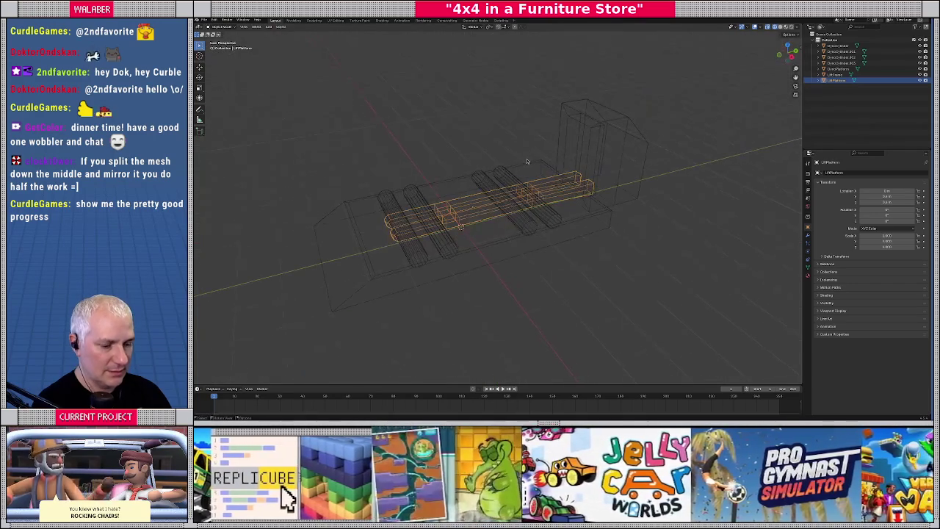
# Export the model as a glTF 2.0 file and return to Godot
pyautogui.click(203, 20)
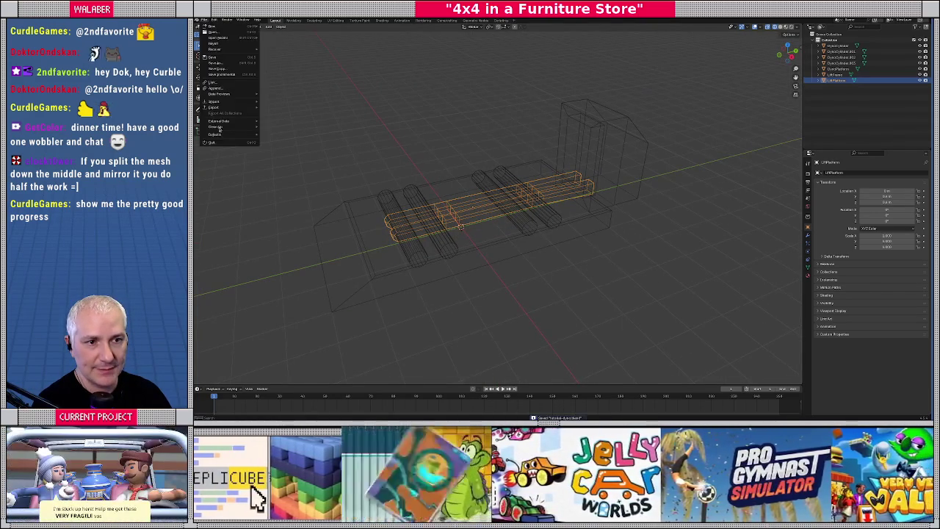
pyautogui.moveTo(235, 111)
pyautogui.click(286, 166)
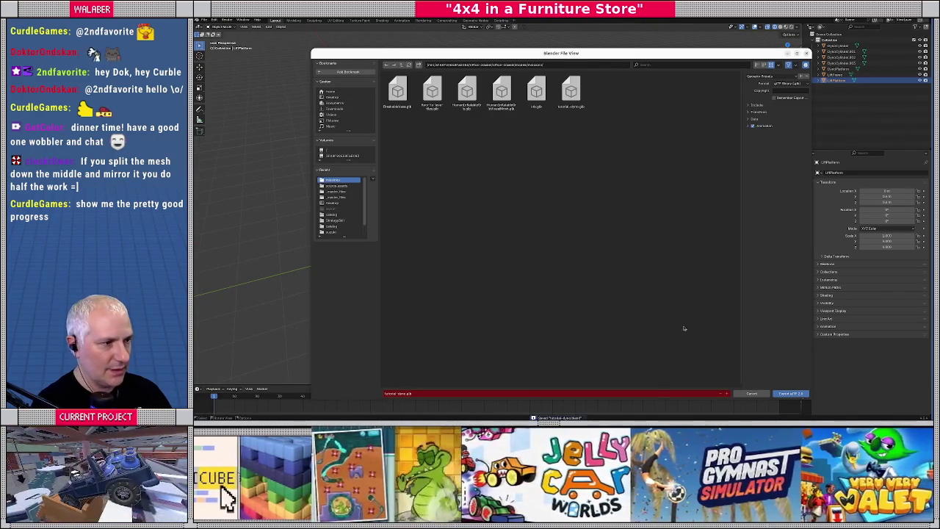
pyautogui.click(790, 394)
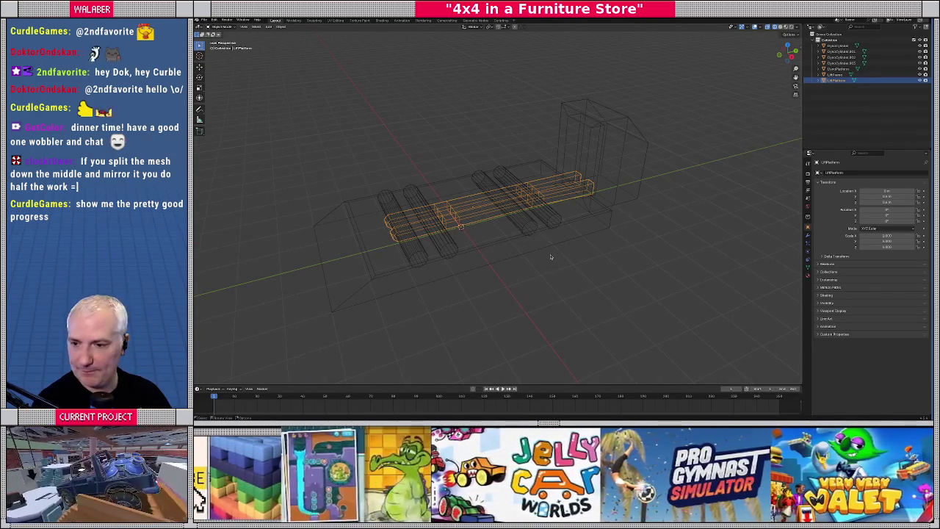
pyautogui.hotkey('alt', 'Tab')
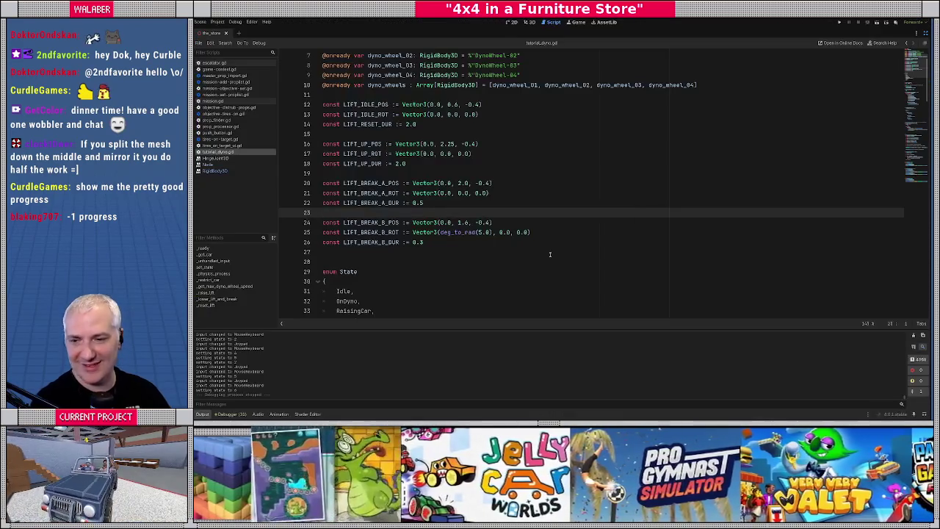
# Show the 3D scene with all panels and raise LiftPlatform above the jeep
pyautogui.click(532, 22)
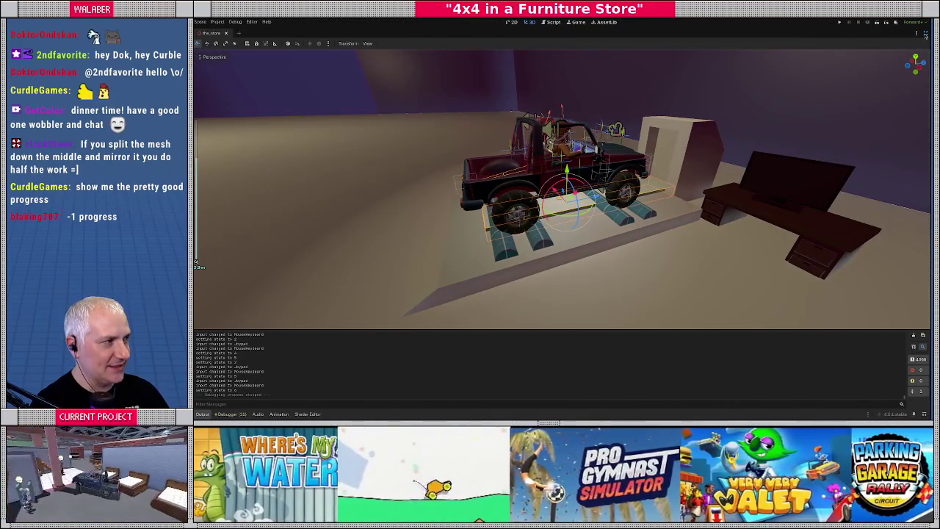
pyautogui.click(926, 34)
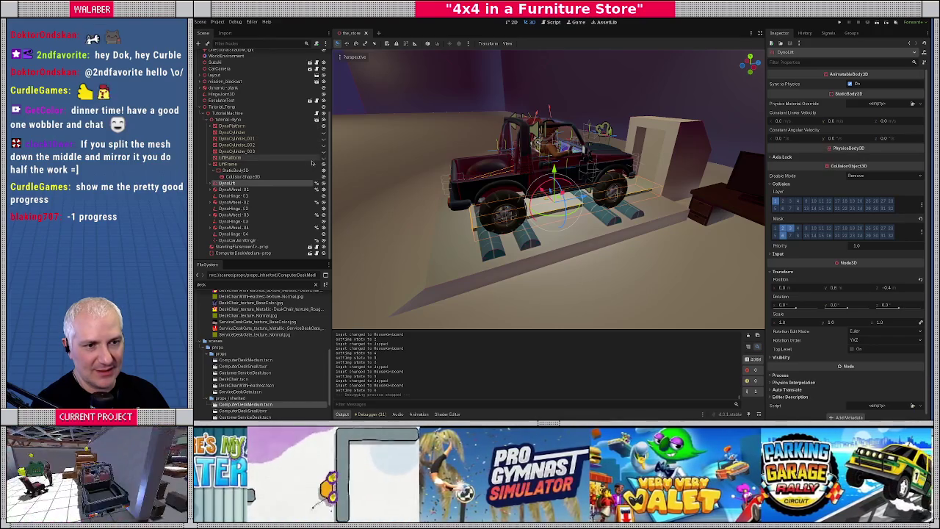
pyautogui.click(323, 158)
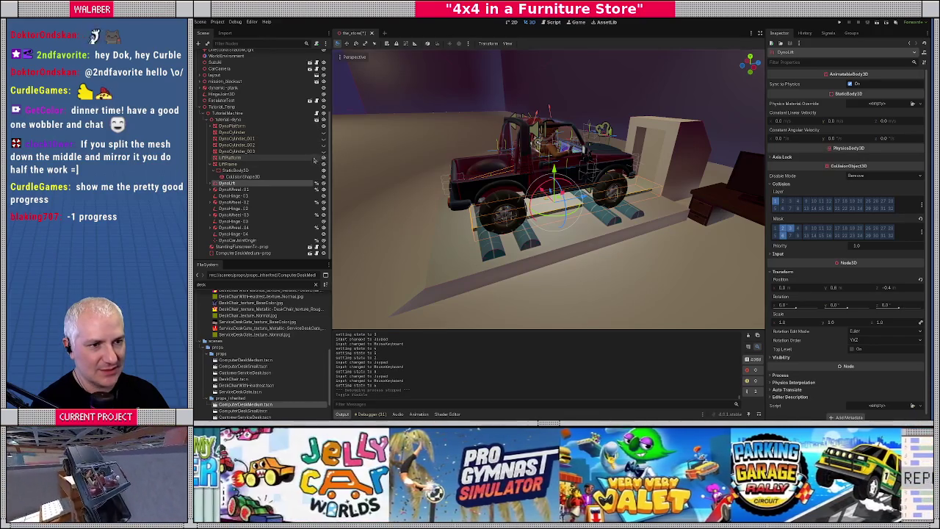
pyautogui.click(315, 159)
pyautogui.moveTo(557, 168); pyautogui.dragTo(557, 95)
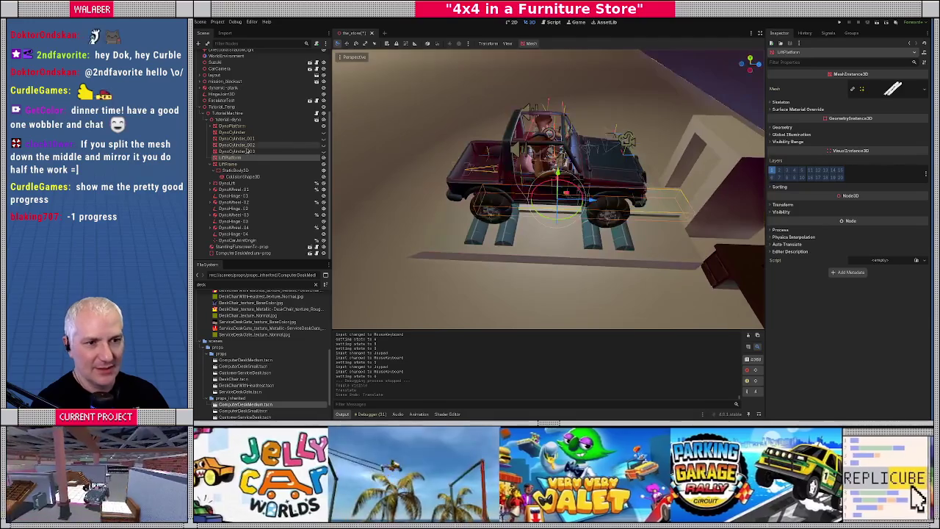
# Duplicate LiftPlatform under DynoLift, delete the old mesh node, and name the copy LiftPlatformMESH
pyautogui.click(240, 151)
pyautogui.click(240, 157)
pyautogui.hotkey('ctrl', 'd')
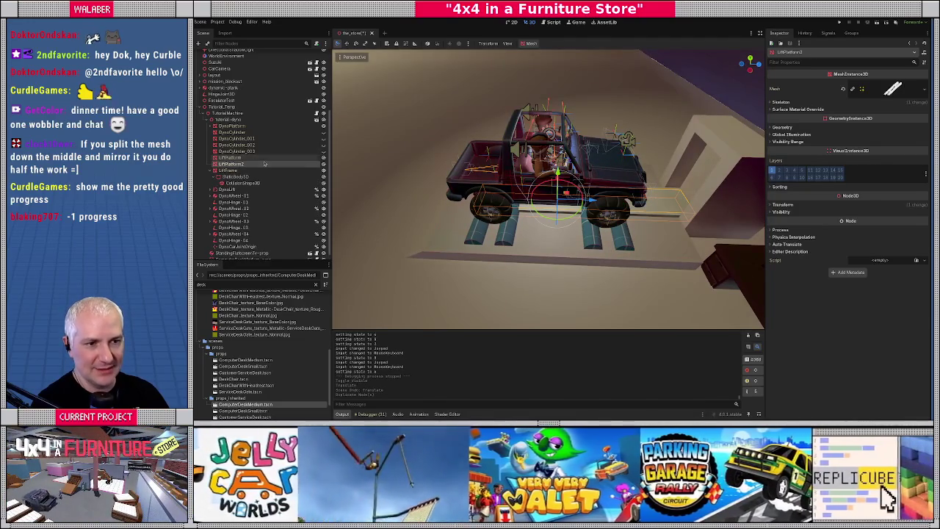
pyautogui.click(323, 163)
pyautogui.scroll(-1, 323, 163)
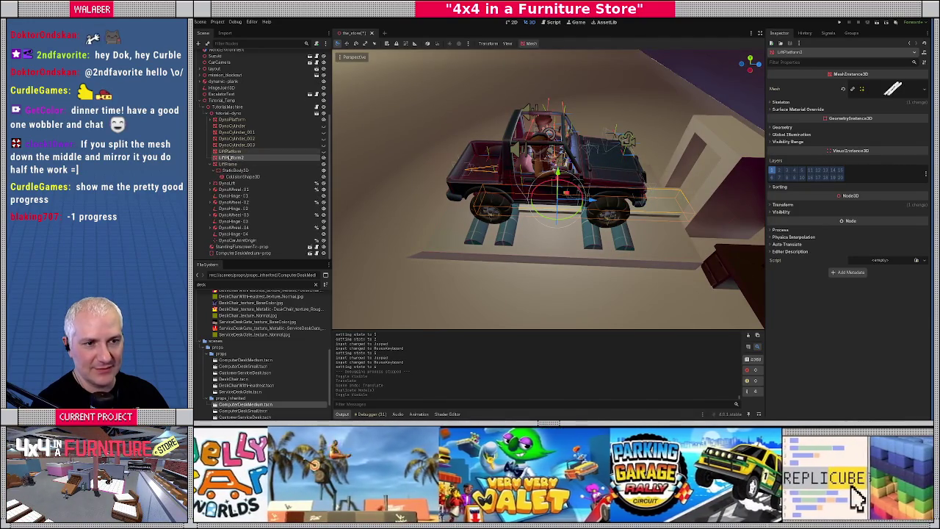
pyautogui.moveTo(229, 162)
pyautogui.mouseDown()
pyautogui.moveTo(226, 185)
pyautogui.moveTo(241, 189)
pyautogui.mouseUp()
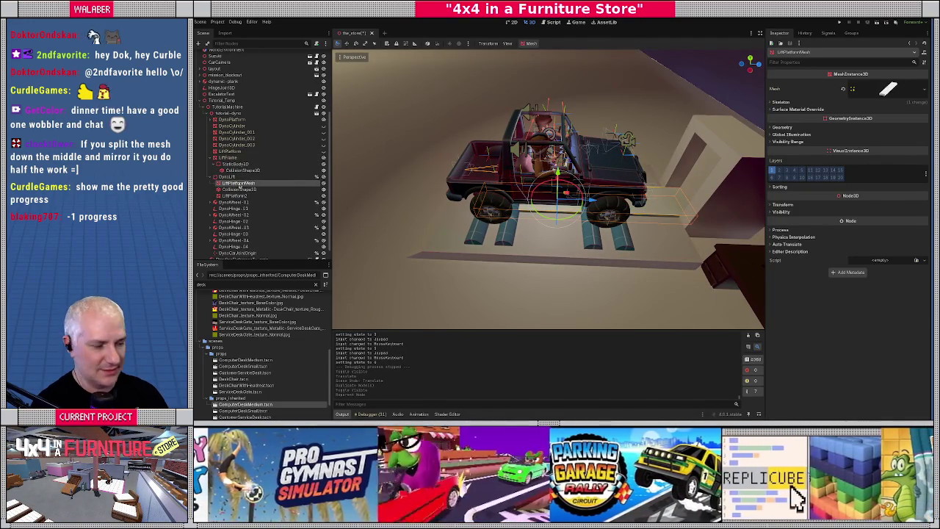
pyautogui.press('Delete')
pyautogui.click(234, 189)
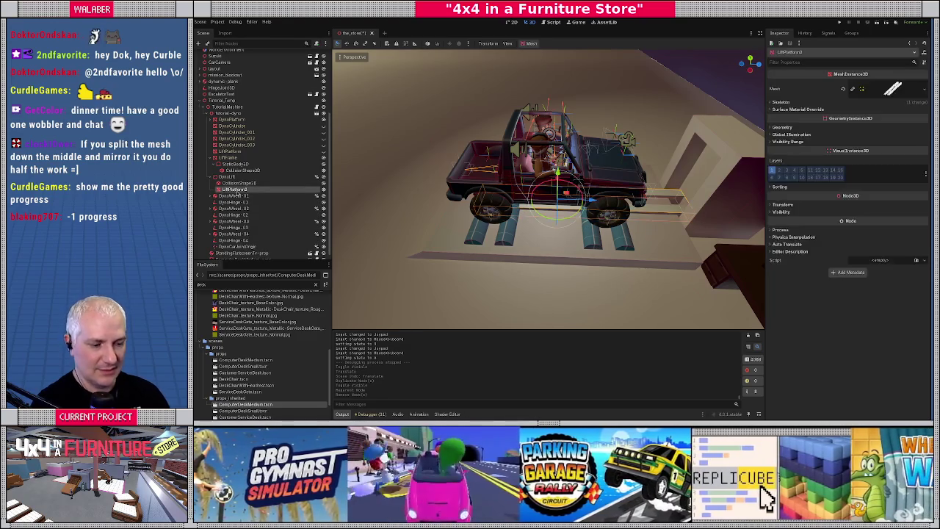
pyautogui.write('MESH')
pyautogui.press('Return')
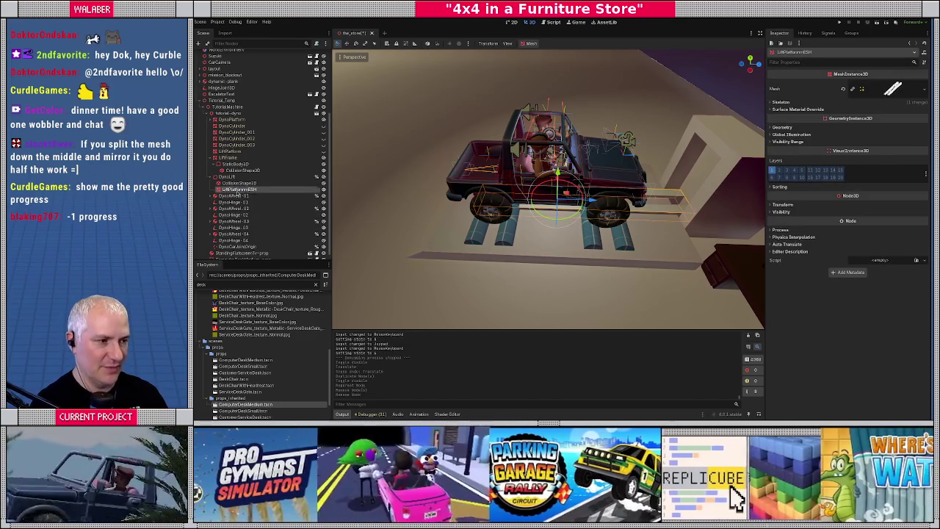
# Select the DynoLift collision shape and inspect it from below and behind the truck
pyautogui.moveTo(470, 147); pyautogui.dragTo(495, 178)
pyautogui.click(242, 183)
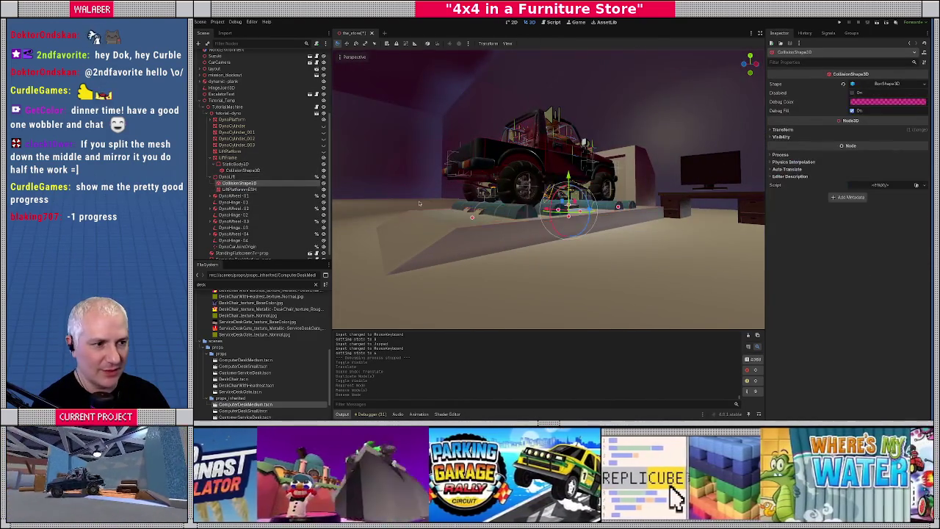
pyautogui.moveTo(441, 218)
pyautogui.mouseDown()
pyautogui.moveTo(505, 216)
pyautogui.moveTo(523, 172)
pyautogui.moveTo(533, 207)
pyautogui.moveTo(515, 213)
pyautogui.mouseUp()
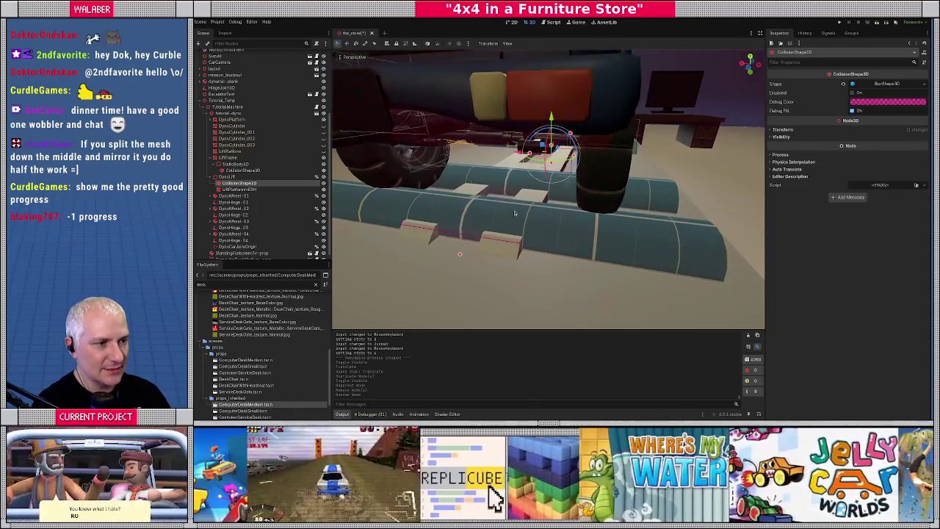
pyautogui.hotkey('alt', 'Tab')
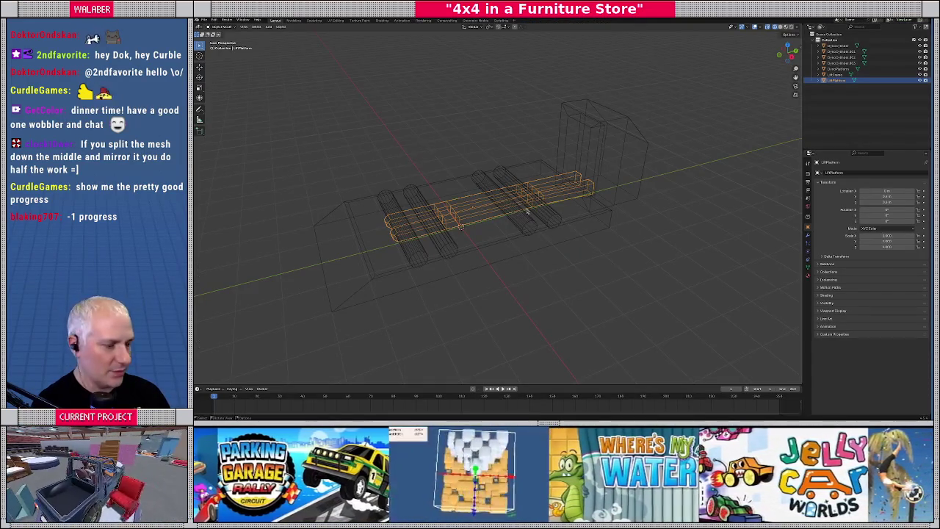
# Read the lift model's dimensions from Blender's top view sidebar
pyautogui.press('KP_7')
pyautogui.scroll(5, 526, 210)
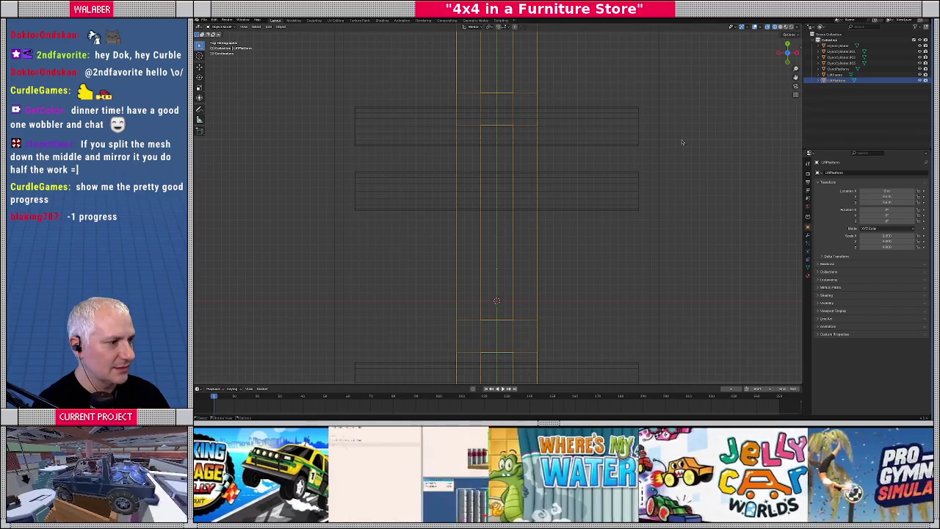
pyautogui.press('n')
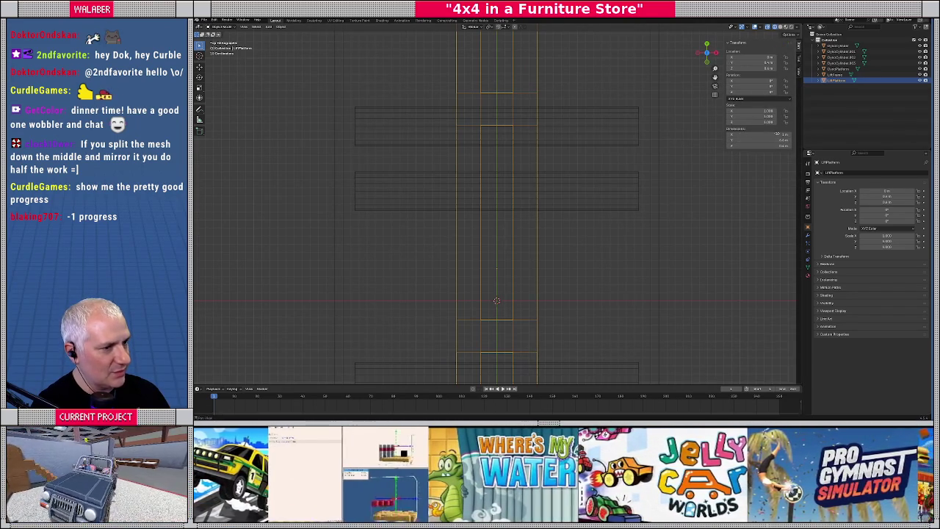
pyautogui.scroll(-4, 520, 159)
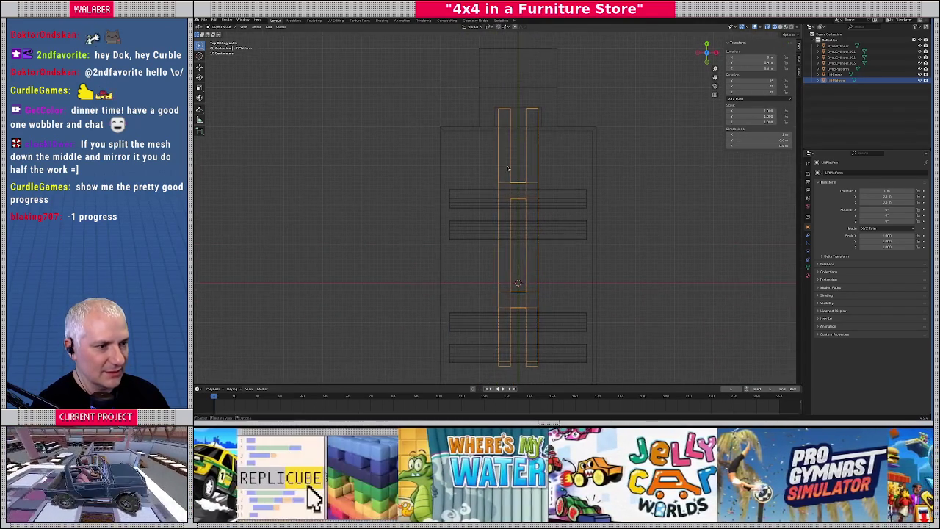
pyautogui.press('g')
pyautogui.press('Escape')
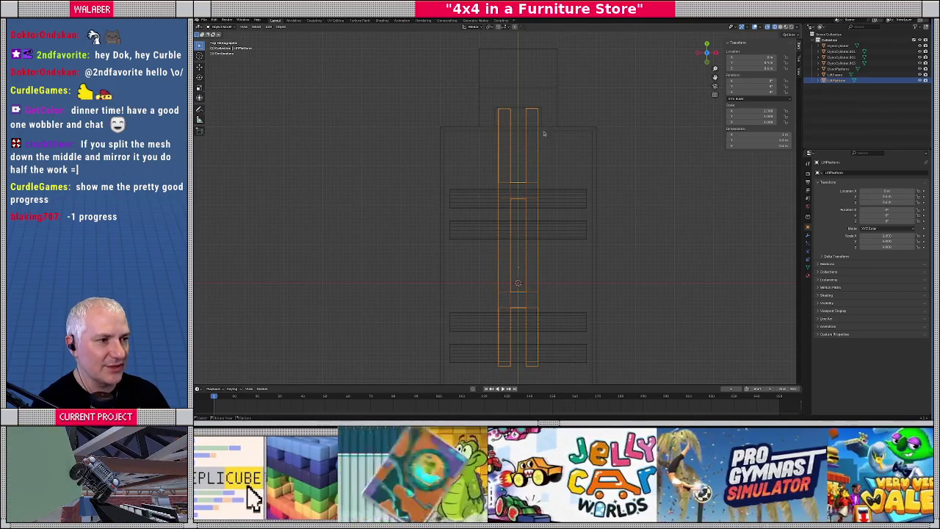
pyautogui.hotkey('alt', 'Tab')
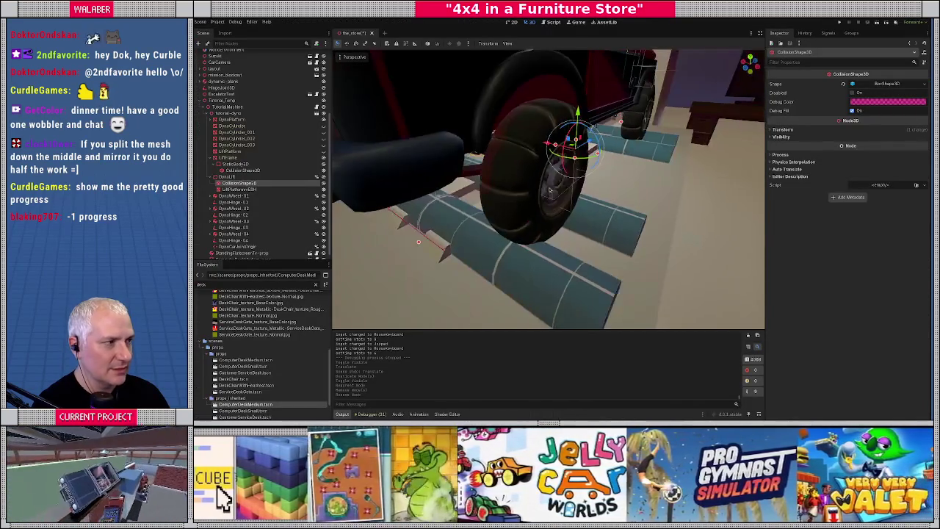
# Set the DynoLift BoxShape3D X size to 3.0, comparing against Blender's top view
pyautogui.click(880, 85)
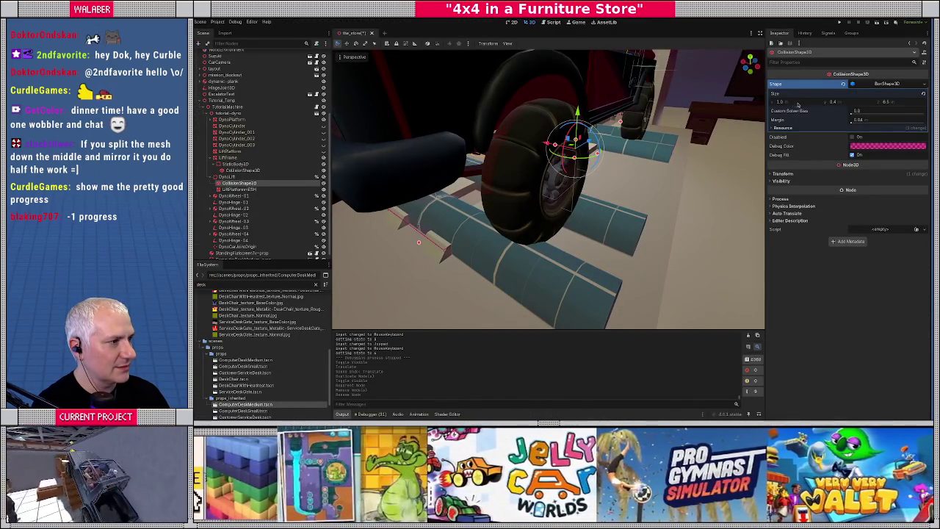
pyautogui.click(803, 103)
pyautogui.moveTo(558, 154); pyautogui.dragTo(616, 149)
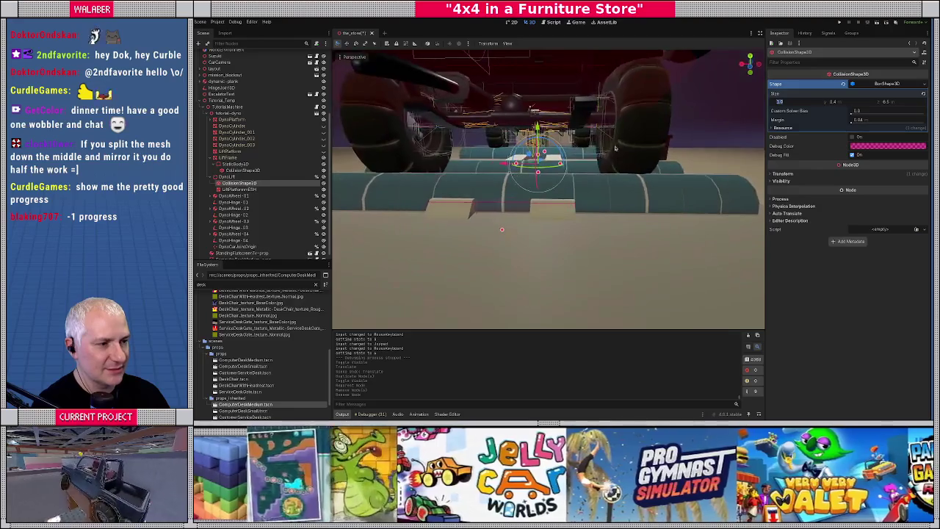
pyautogui.hotkey('alt', 'Tab')
pyautogui.press('KP_7')
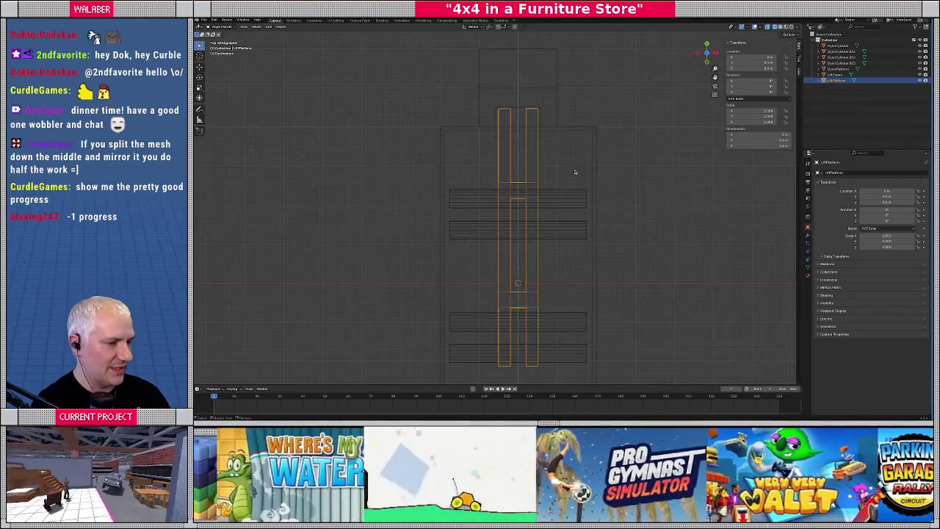
pyautogui.scroll(4, 575, 172)
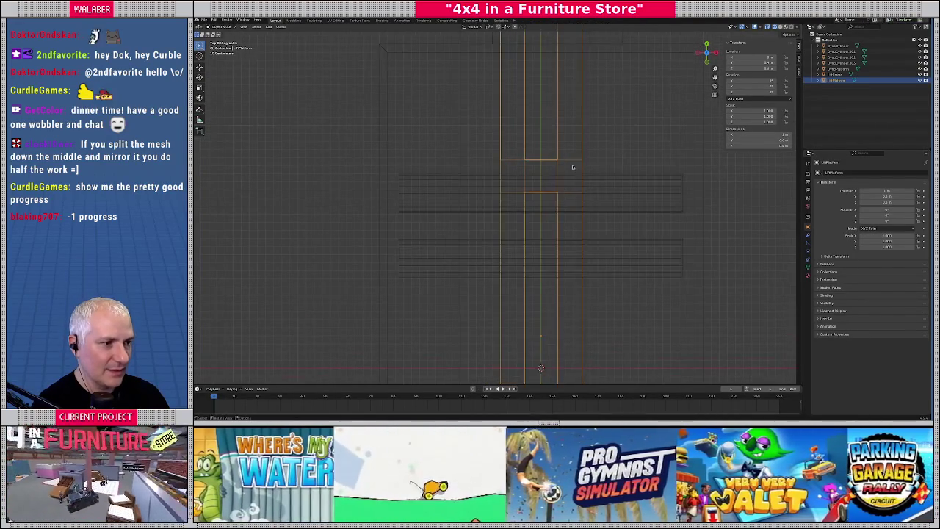
pyautogui.scroll(1, 502, 196)
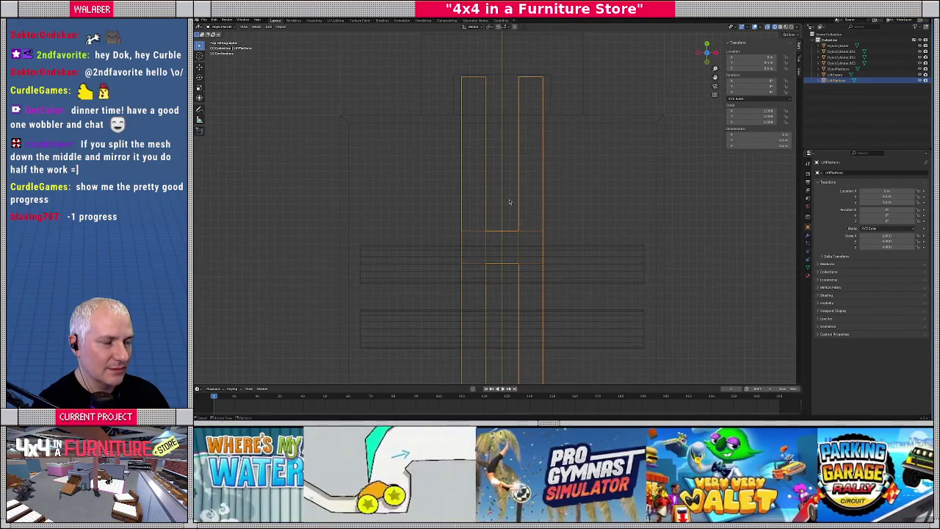
pyautogui.hotkey('alt', 'Tab')
pyautogui.scroll(-6, 516, 215)
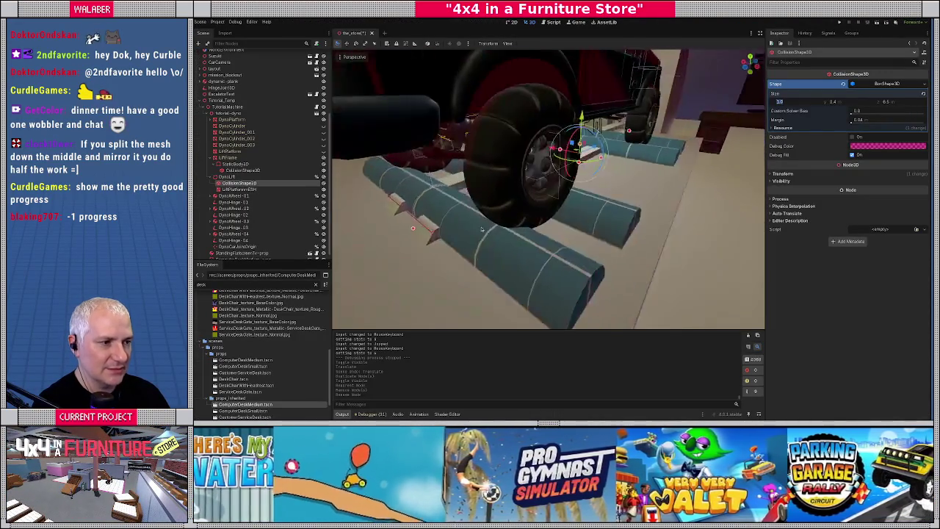
pyautogui.scroll(-1, 505, 207)
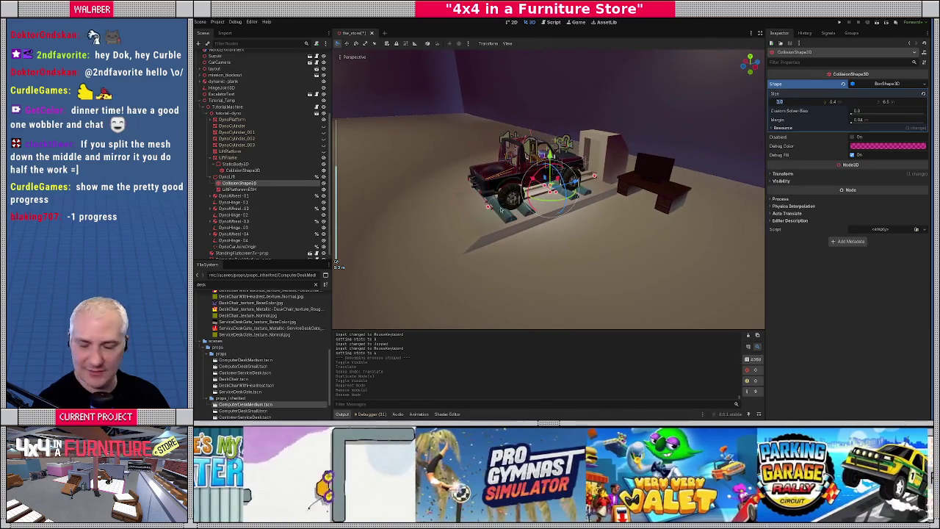
pyautogui.press('F5')
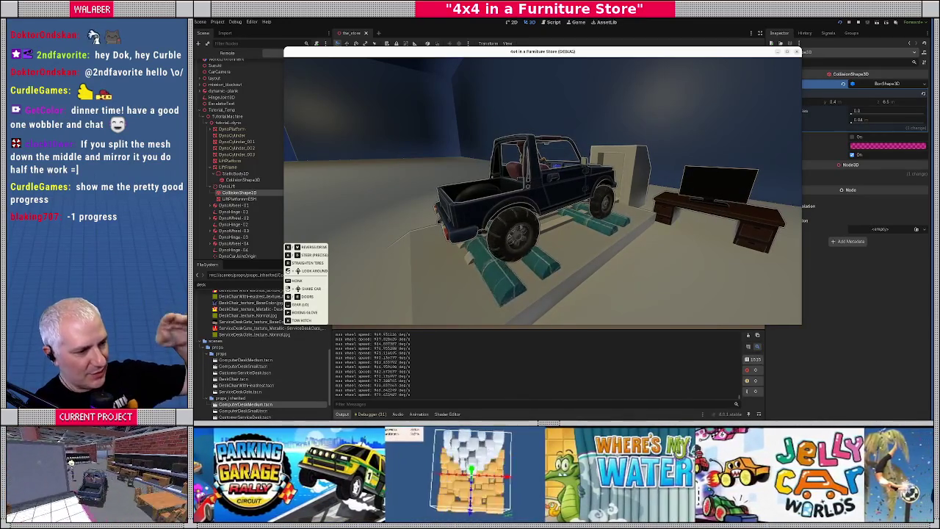
pyautogui.scroll(-3, 543, 187)
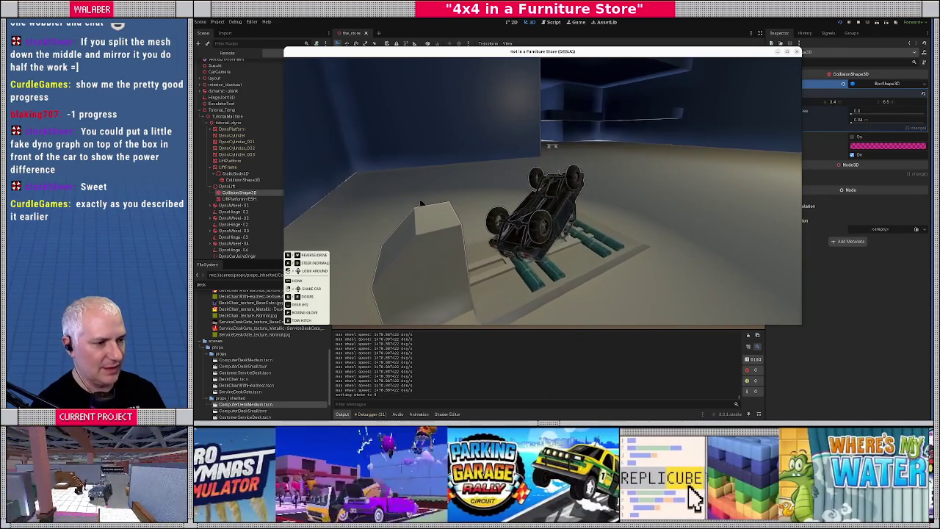
pyautogui.press('Escape')
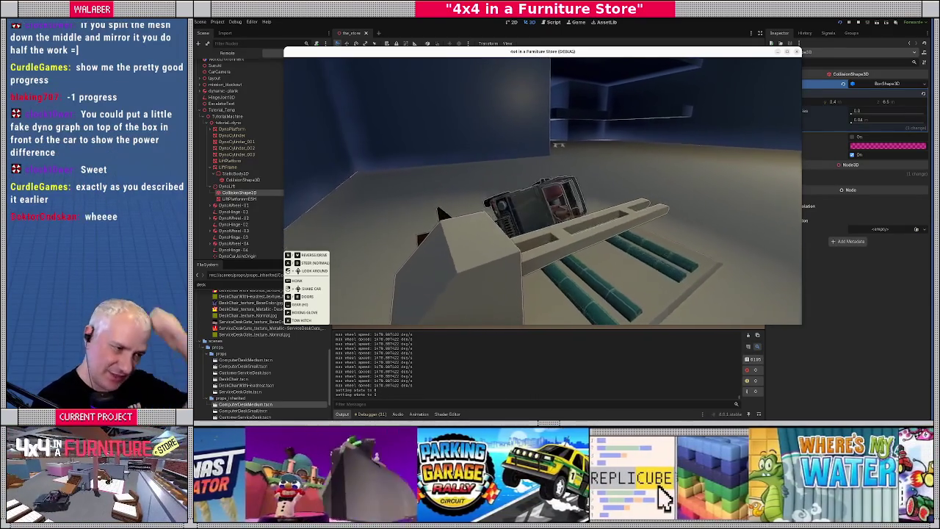
pyautogui.press('F8')
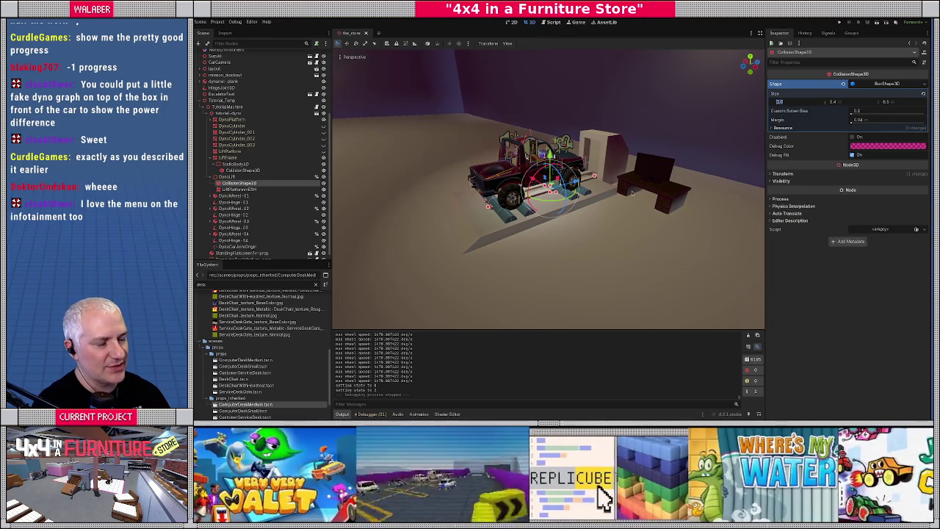
pyautogui.scroll(3, 633, 193)
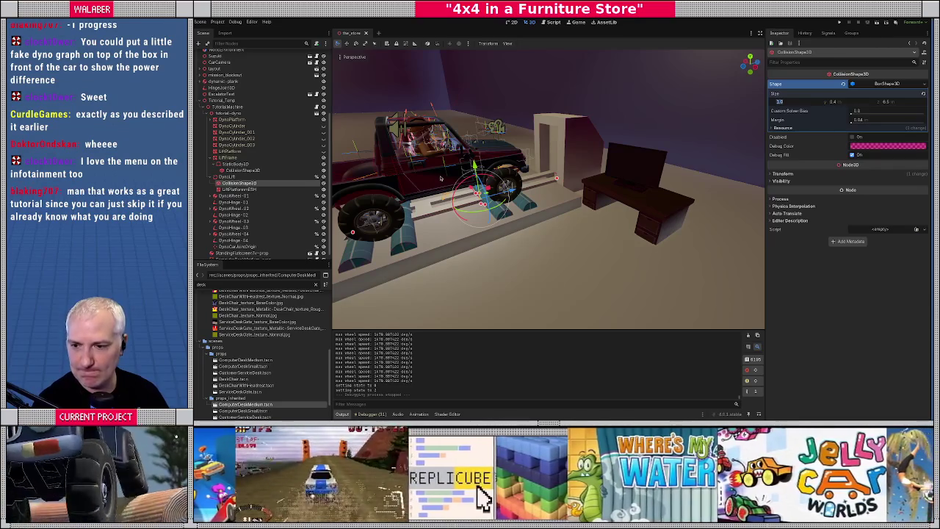
pyautogui.scroll(-6, 437, 185)
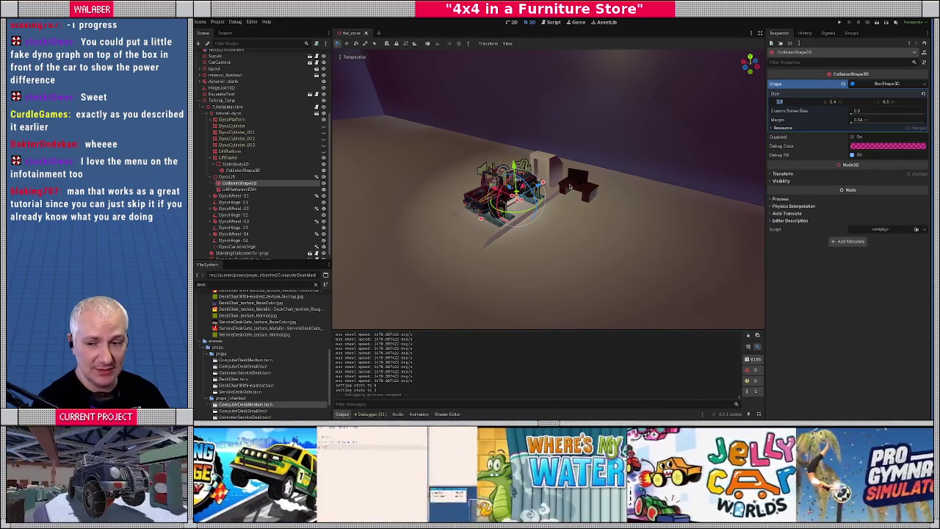
pyautogui.moveTo(563, 211)
pyautogui.mouseDown()
pyautogui.moveTo(543, 235)
pyautogui.moveTo(600, 259)
pyautogui.moveTo(488, 244)
pyautogui.moveTo(514, 221)
pyautogui.moveTo(702, 152)
pyautogui.moveTo(587, 173)
pyautogui.moveTo(534, 166)
pyautogui.moveTo(537, 203)
pyautogui.moveTo(548, 212)
pyautogui.moveTo(534, 199)
pyautogui.moveTo(556, 204)
pyautogui.moveTo(450, 159)
pyautogui.moveTo(580, 194)
pyautogui.moveTo(580, 216)
pyautogui.moveTo(610, 210)
pyautogui.mouseUp()
pyautogui.press('f')
pyautogui.scroll(5, 547, 188)
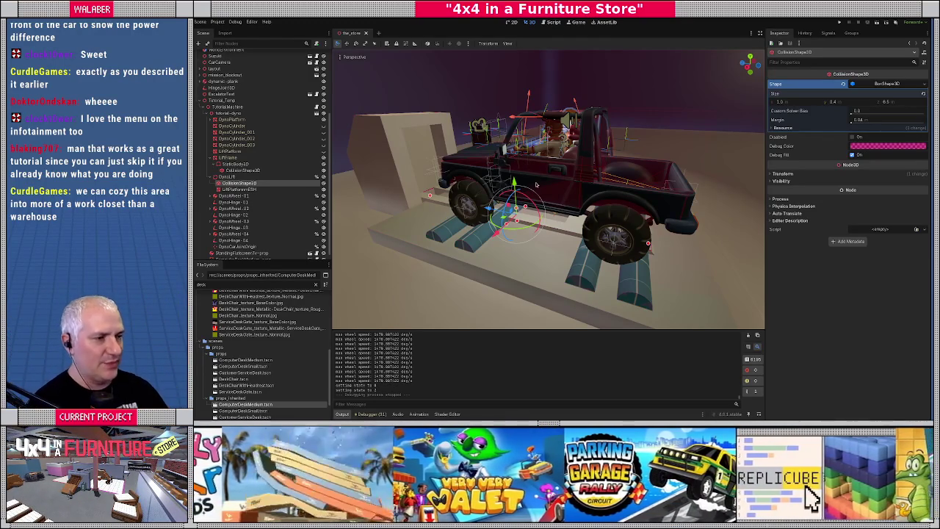
pyautogui.moveTo(536, 185)
pyautogui.mouseDown()
pyautogui.moveTo(485, 177)
pyautogui.moveTo(309, 88)
pyautogui.moveTo(544, 176)
pyautogui.mouseUp()
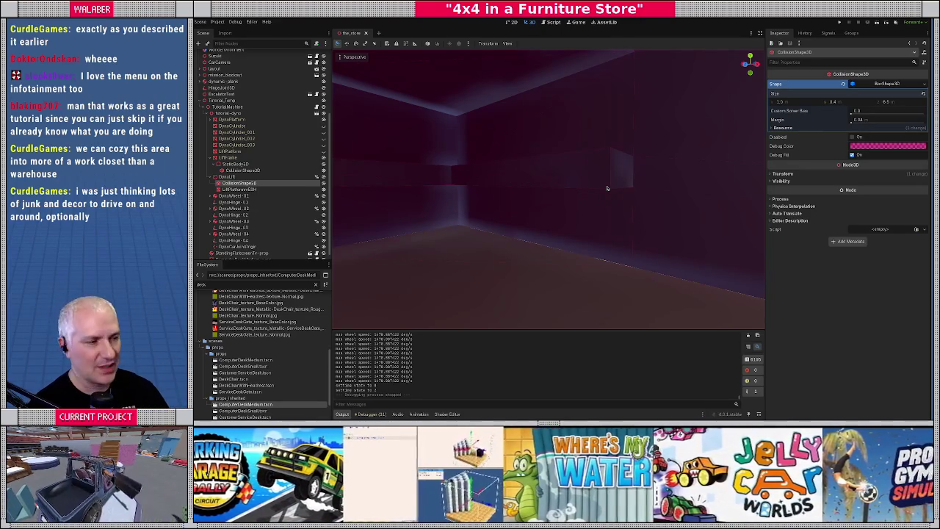
# Look around the store and select the StandingFlatscreenTv-prop monitor on the desk
pyautogui.moveTo(591, 183)
pyautogui.mouseDown()
pyautogui.moveTo(426, 152)
pyautogui.moveTo(556, 187)
pyautogui.moveTo(670, 187)
pyautogui.mouseUp()
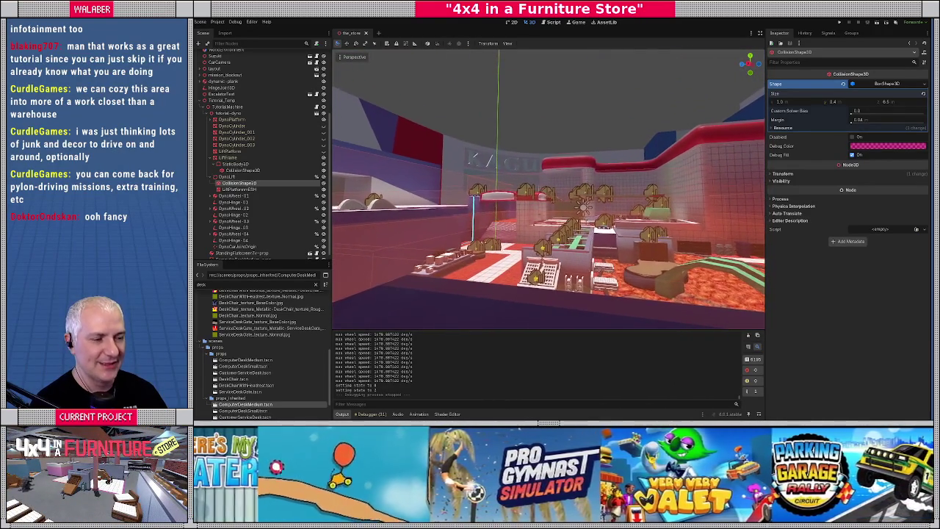
pyautogui.moveTo(548, 184)
pyautogui.mouseDown()
pyautogui.moveTo(548, 213)
pyautogui.moveTo(482, 215)
pyautogui.moveTo(562, 219)
pyautogui.mouseUp()
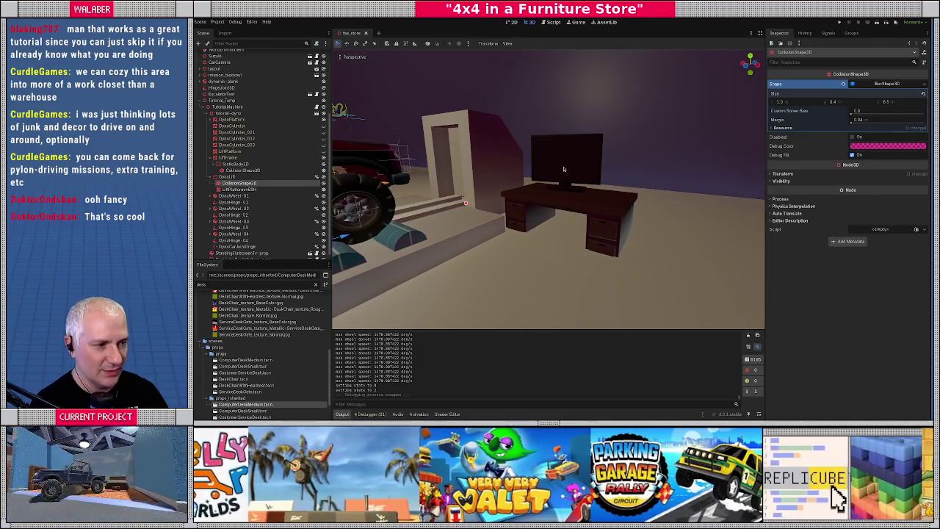
pyautogui.click(563, 170)
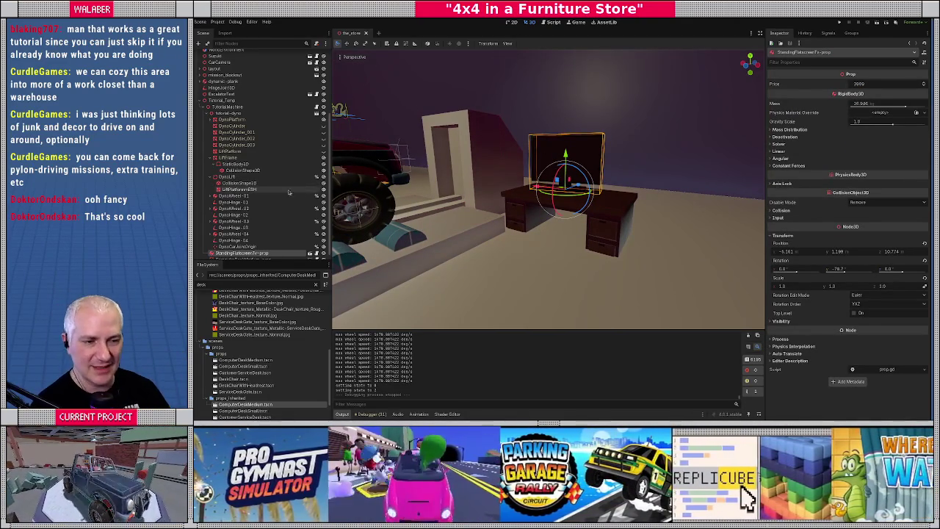
# Select the StandingFlatscreenTv-prop node in the Scene dock
pyautogui.scroll(-1, 257, 184)
pyautogui.click(232, 241)
pyautogui.click(229, 247)
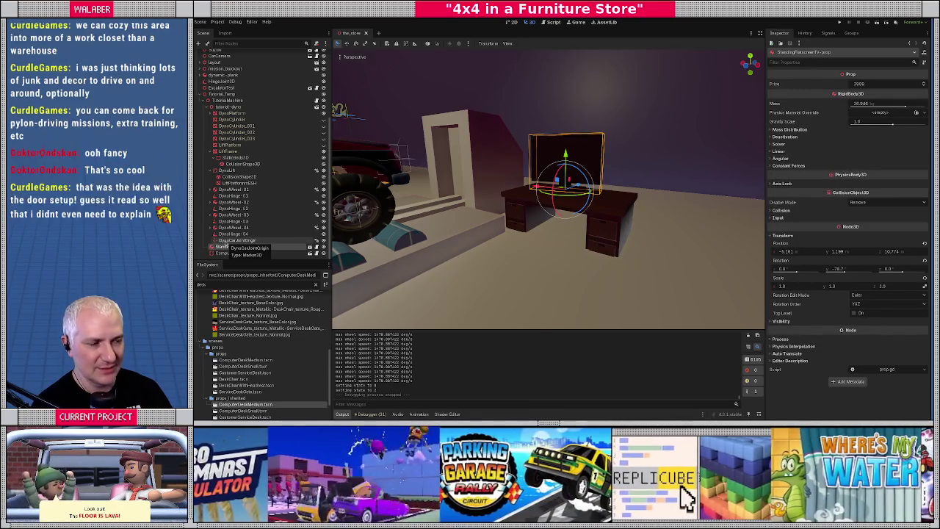
pyautogui.scroll(-3, 547, 184)
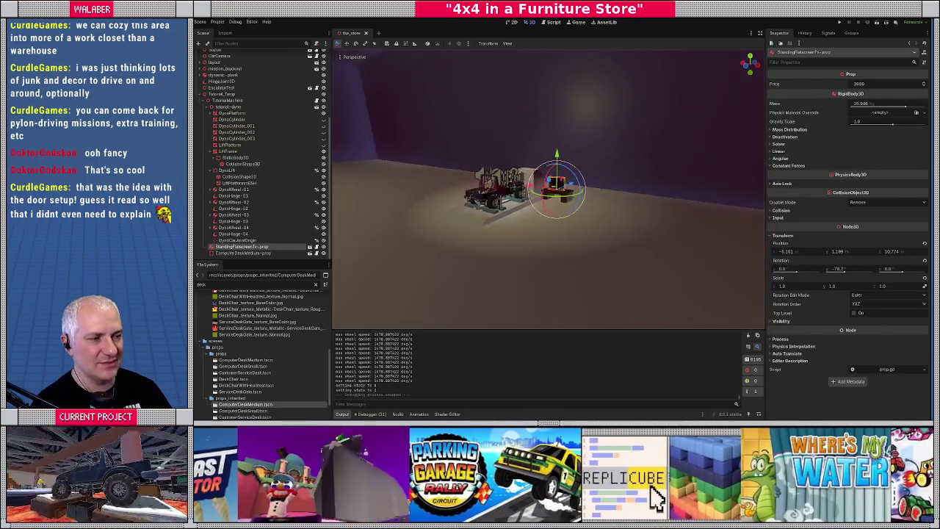
pyautogui.scroll(3, 548, 183)
pyautogui.scroll(3, 548, 189)
pyautogui.scroll(-4, 548, 190)
pyautogui.scroll(4, 547, 189)
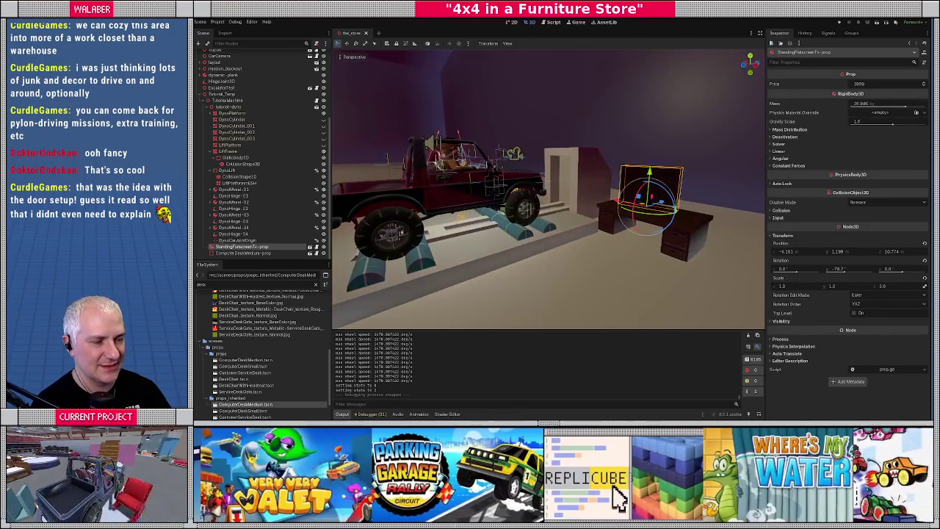
pyautogui.scroll(-3, 548, 189)
pyautogui.scroll(2, 548, 189)
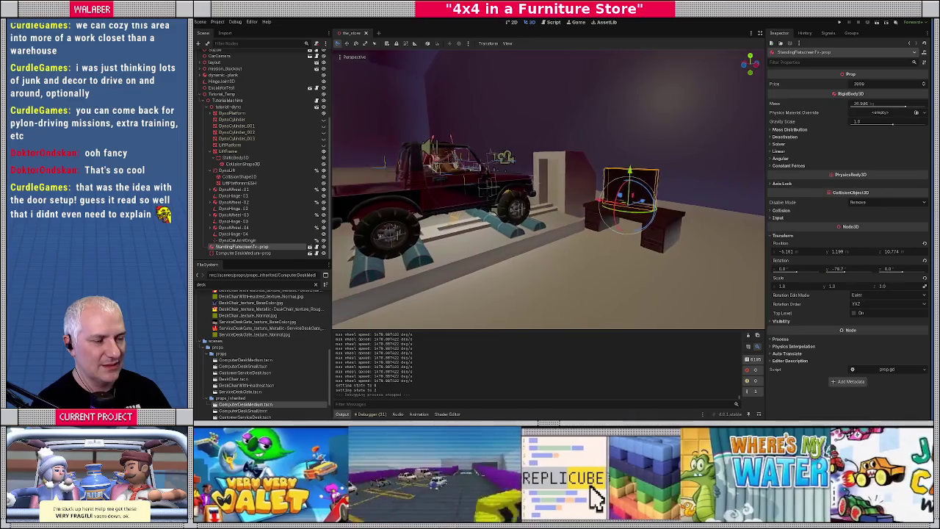
pyautogui.scroll(1, 475, 194)
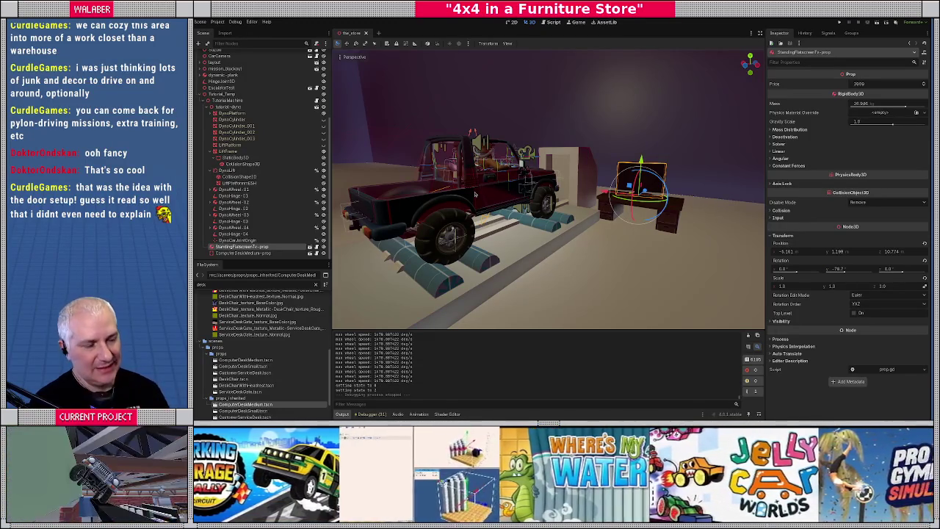
# Fly down the corridor and back to the truck, collapse tutorial-dyno, and delete the monitor prop
pyautogui.press('w')
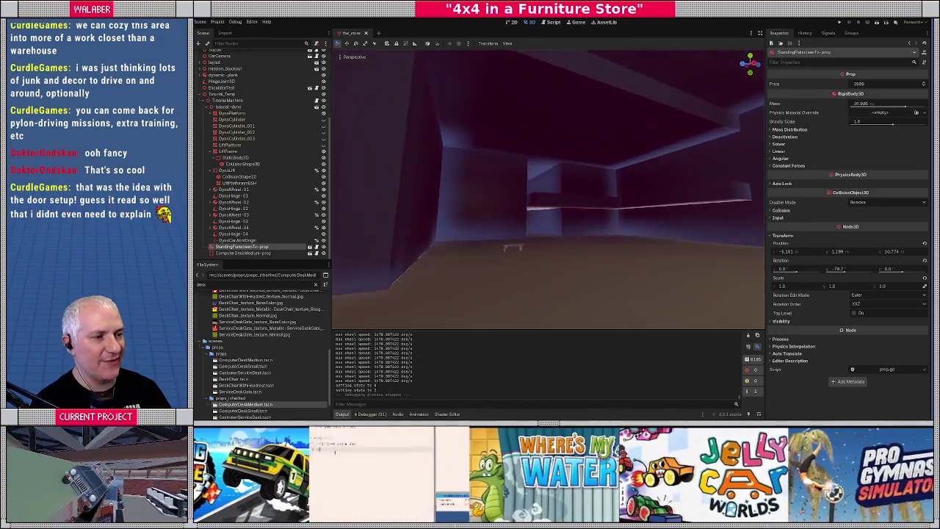
pyautogui.press('w')
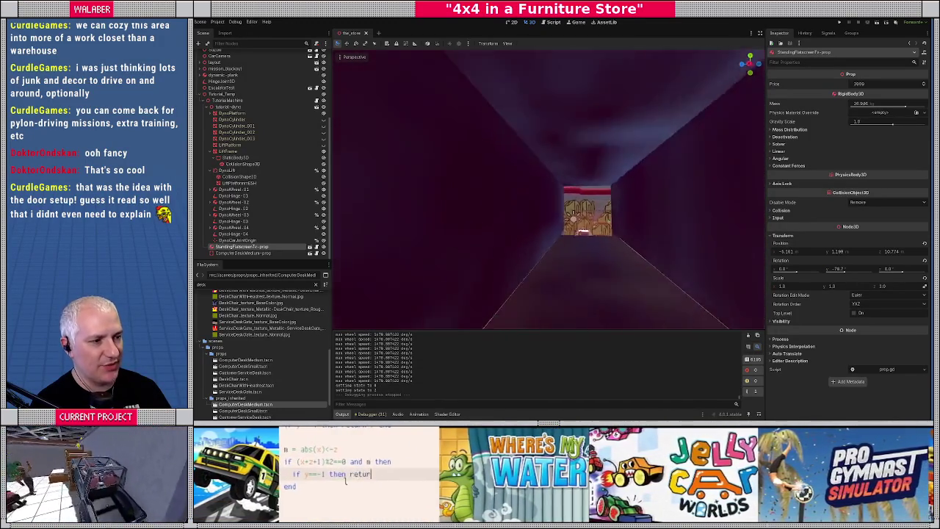
pyautogui.press('w')
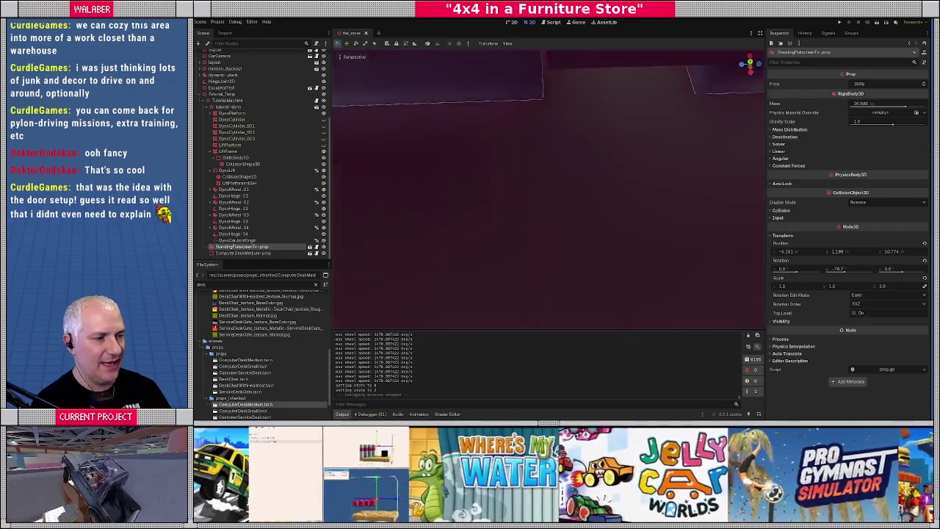
pyautogui.press('w')
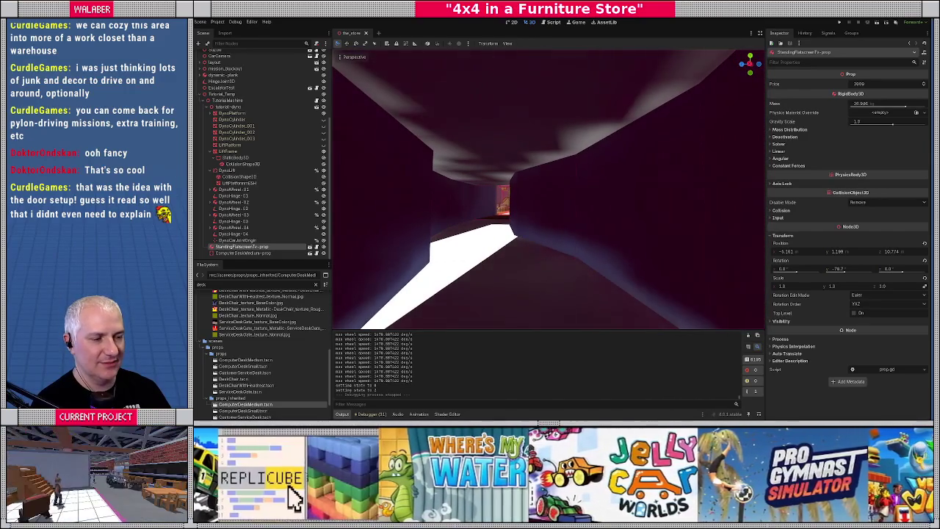
pyautogui.press('w')
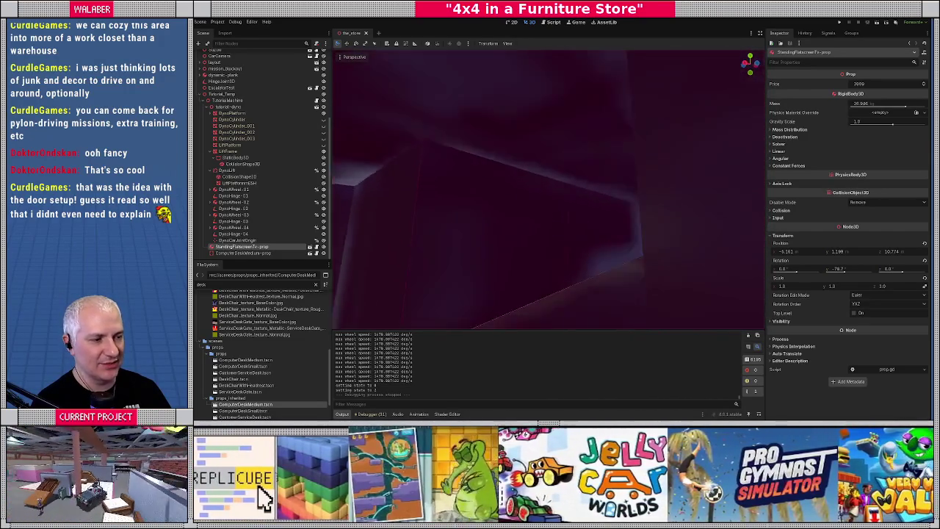
pyautogui.press('w')
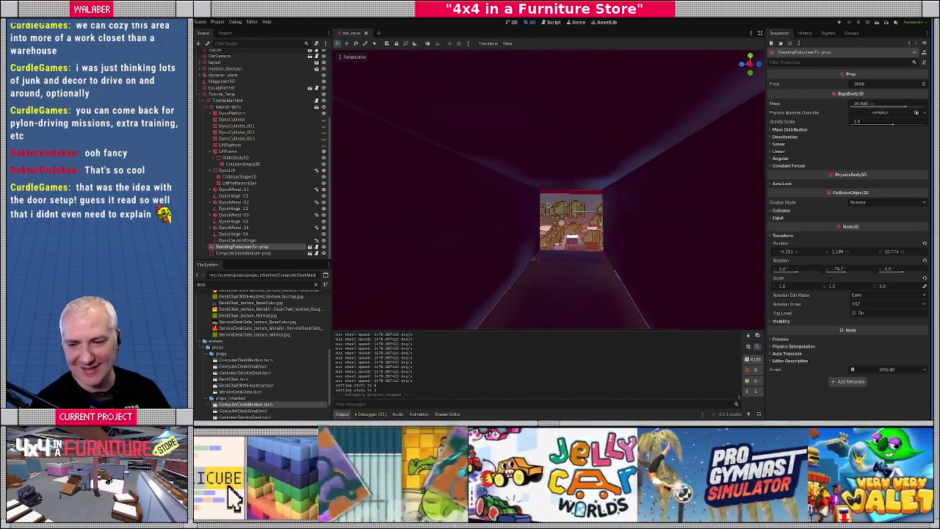
pyautogui.press('w')
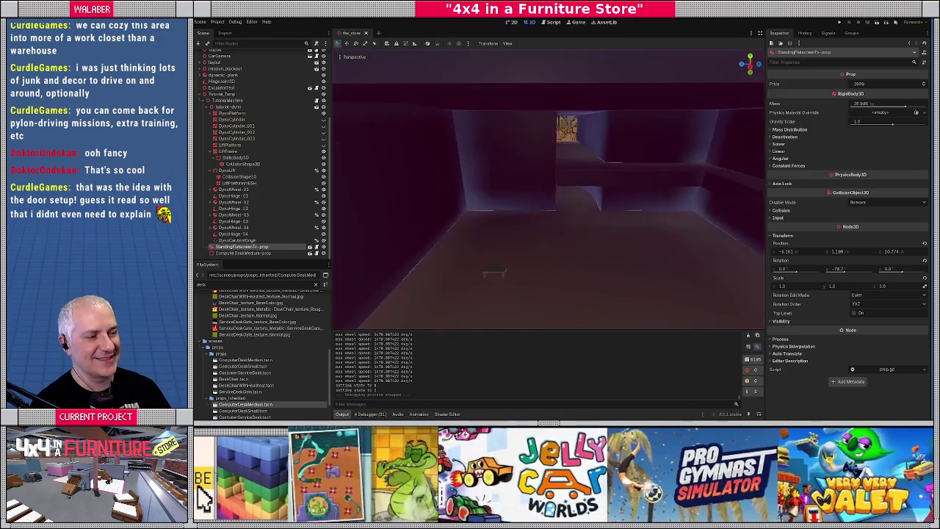
pyautogui.press('w')
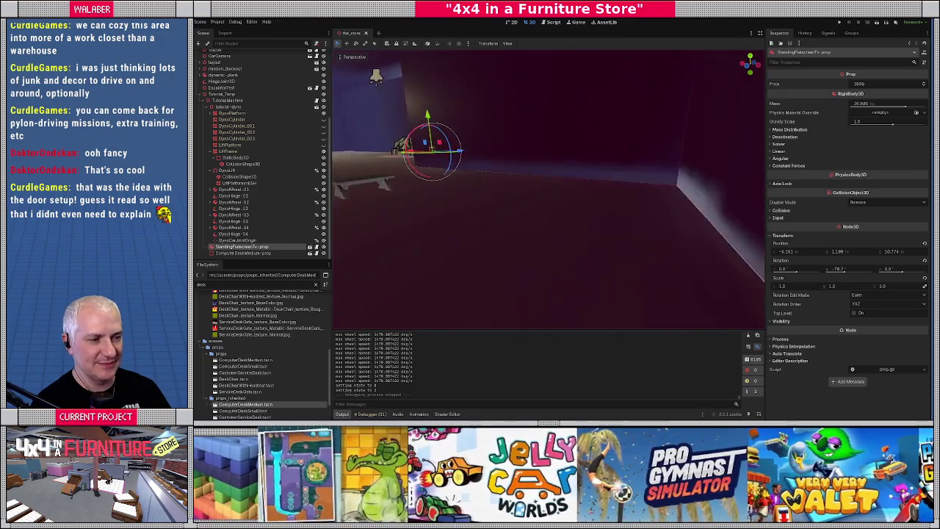
pyautogui.press('w')
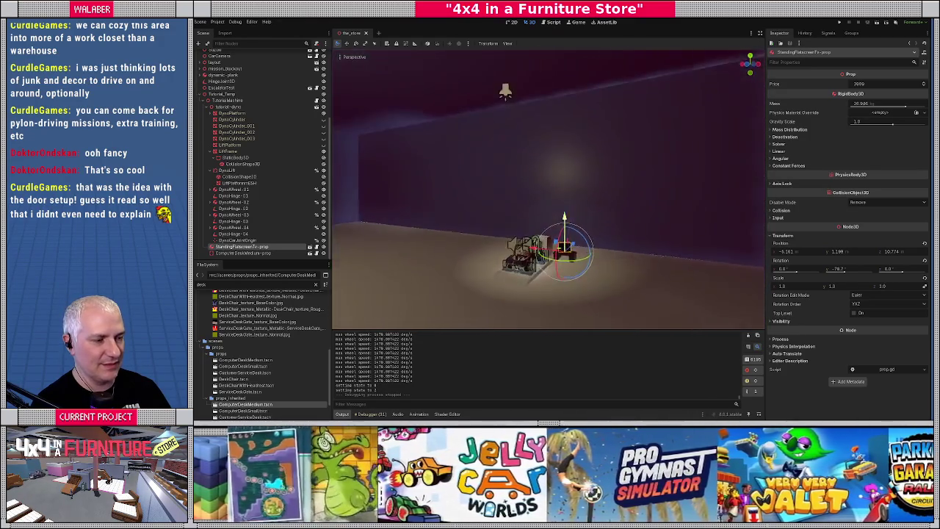
pyautogui.press('w')
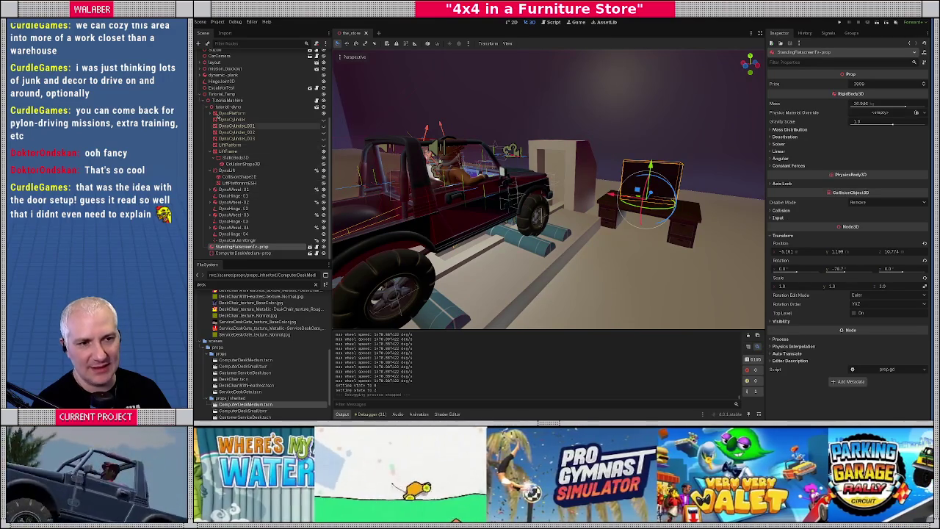
pyautogui.click(208, 107)
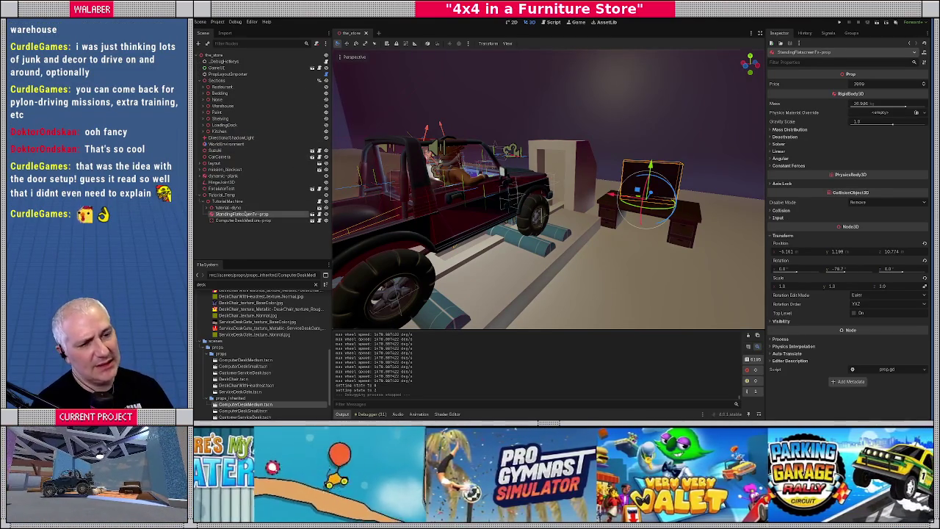
pyautogui.press('Delete')
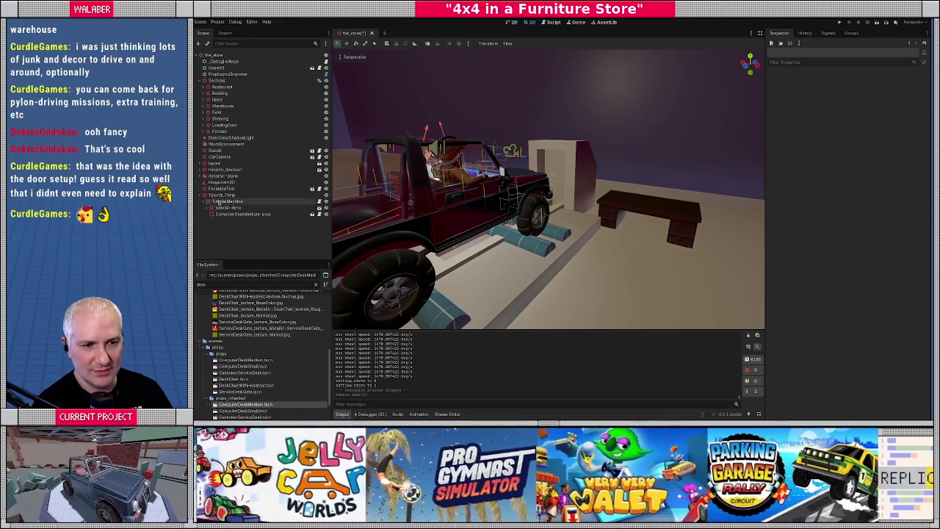
# Add a MeshInstance3D child under Tutorial_Temp named MonitorFrame
pyautogui.click(220, 194)
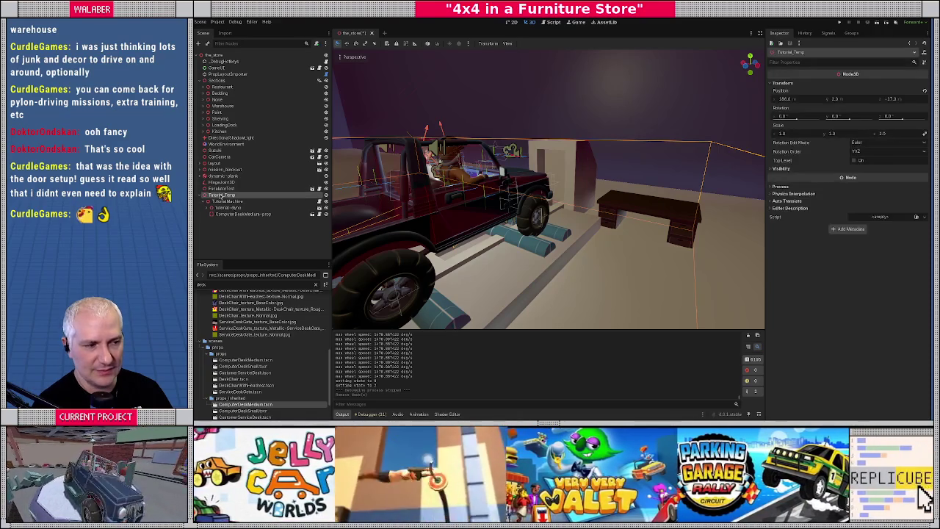
pyautogui.rightClick(221, 195)
pyautogui.click(239, 202)
pyautogui.write('mesh')
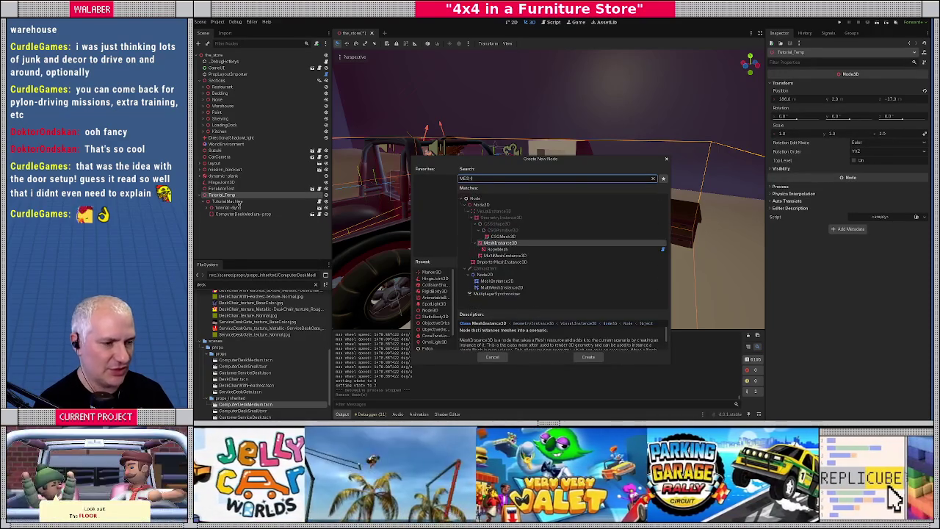
pyautogui.press('Return')
pyautogui.write('MonitorFra')
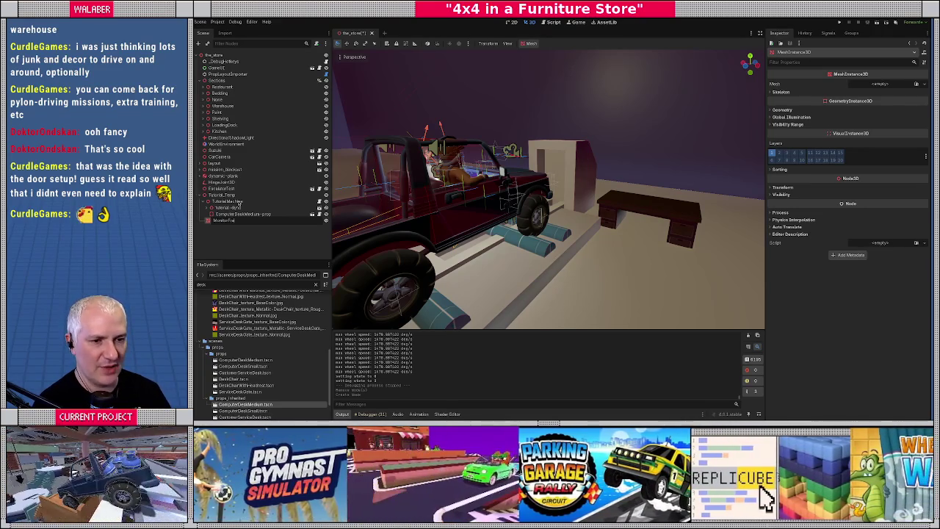
pyautogui.write('me')
pyautogui.press('Return')
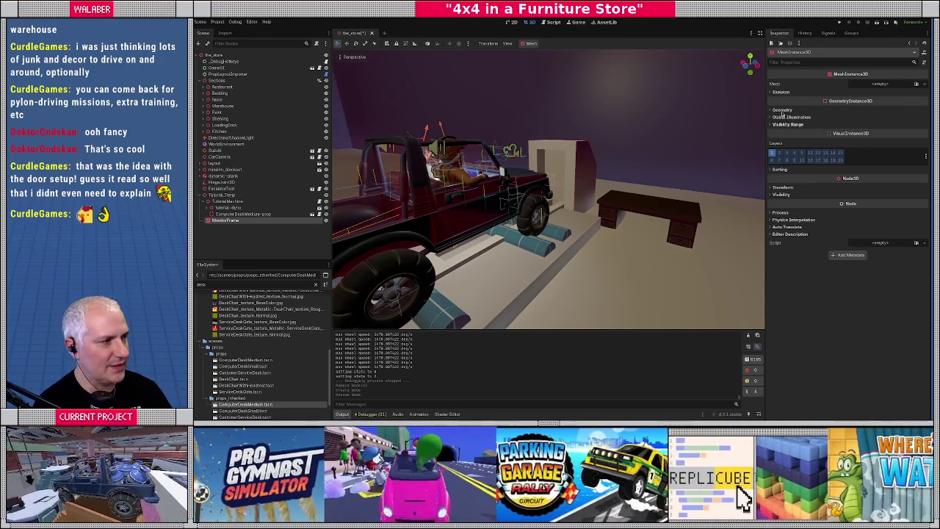
# Give MonitorFrame a new BoxMesh and frame it in the viewport
pyautogui.click(895, 89)
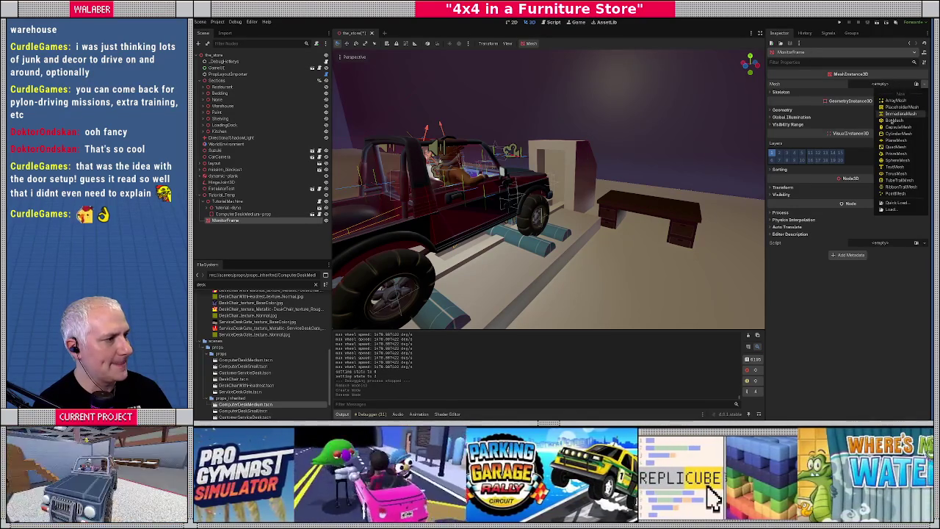
pyautogui.click(899, 121)
pyautogui.press('f')
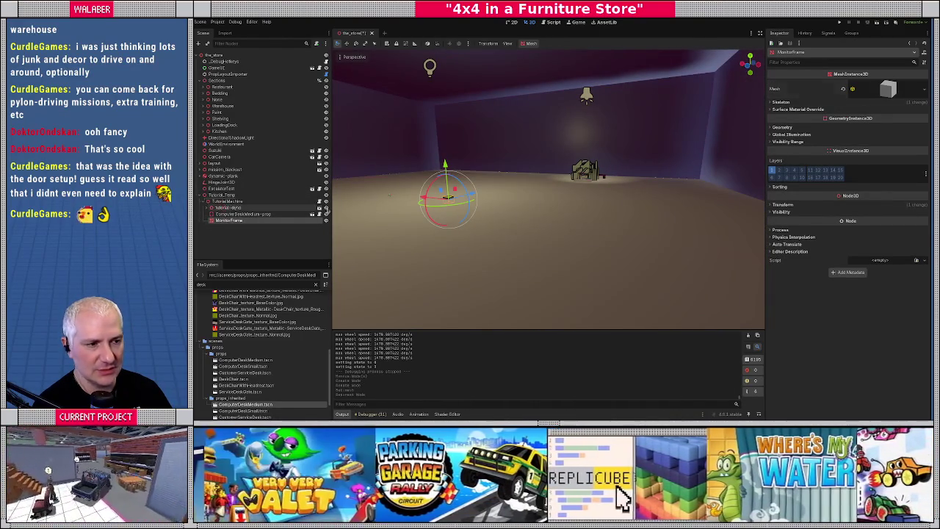
# Reset MonitorFrame's position, then move it up and along Z onto the desk (about -5.16, 1.934, 10.862)
pyautogui.click(782, 204)
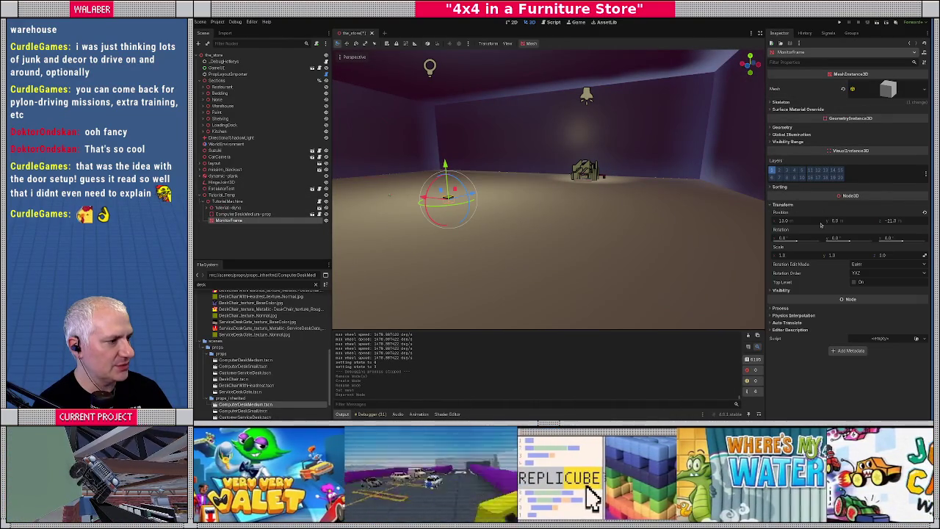
pyautogui.click(924, 212)
pyautogui.press('f')
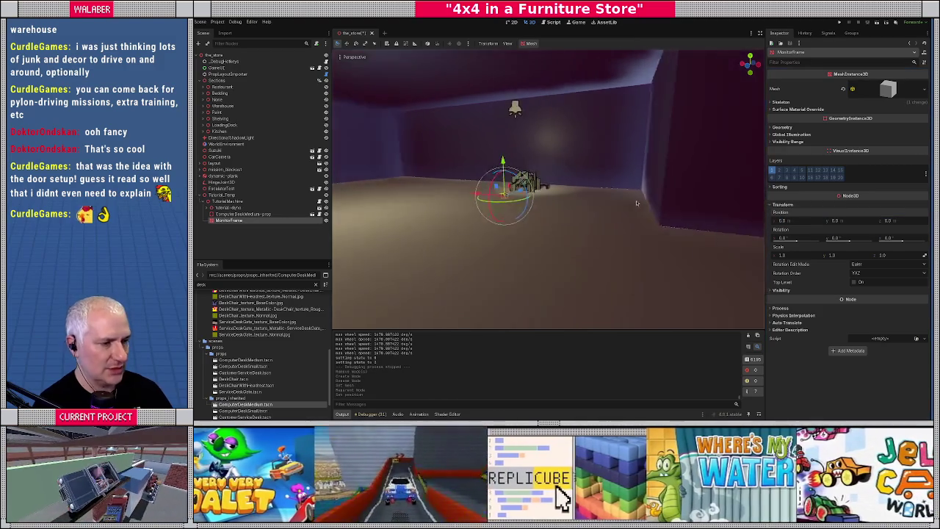
pyautogui.moveTo(636, 204)
pyautogui.mouseDown()
pyautogui.moveTo(566, 210)
pyautogui.moveTo(556, 122)
pyautogui.moveTo(563, 199)
pyautogui.moveTo(551, 185)
pyautogui.moveTo(617, 125)
pyautogui.moveTo(658, 152)
pyautogui.moveTo(661, 80)
pyautogui.mouseUp()
pyautogui.press('f')
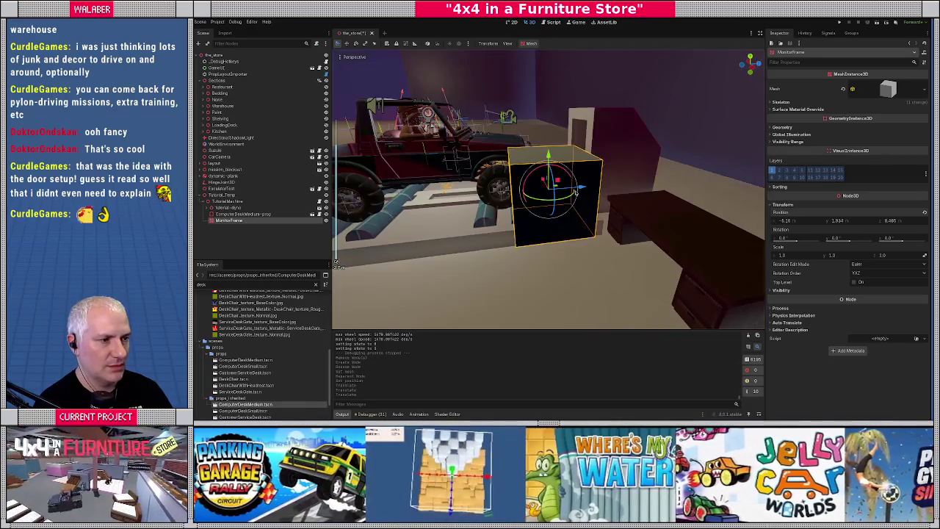
pyautogui.moveTo(576, 191); pyautogui.dragTo(690, 169)
pyautogui.press('f')
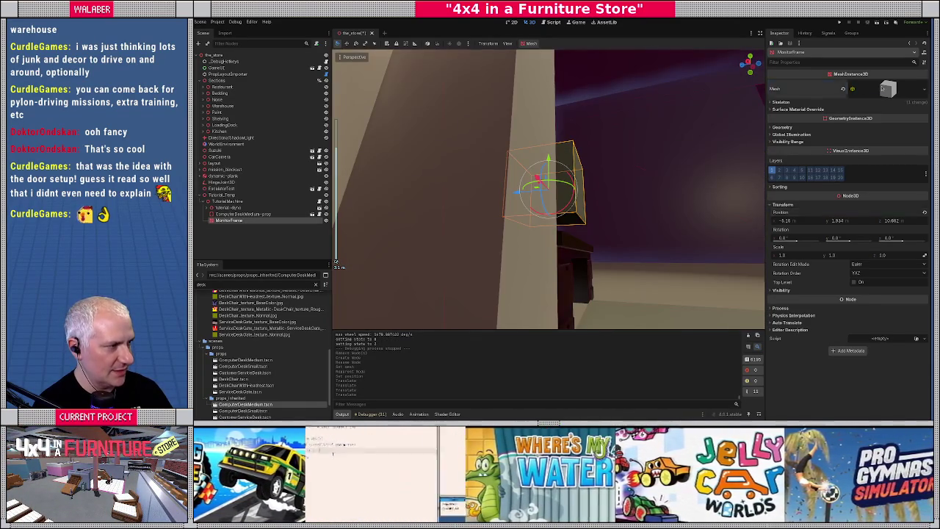
pyautogui.click(884, 89)
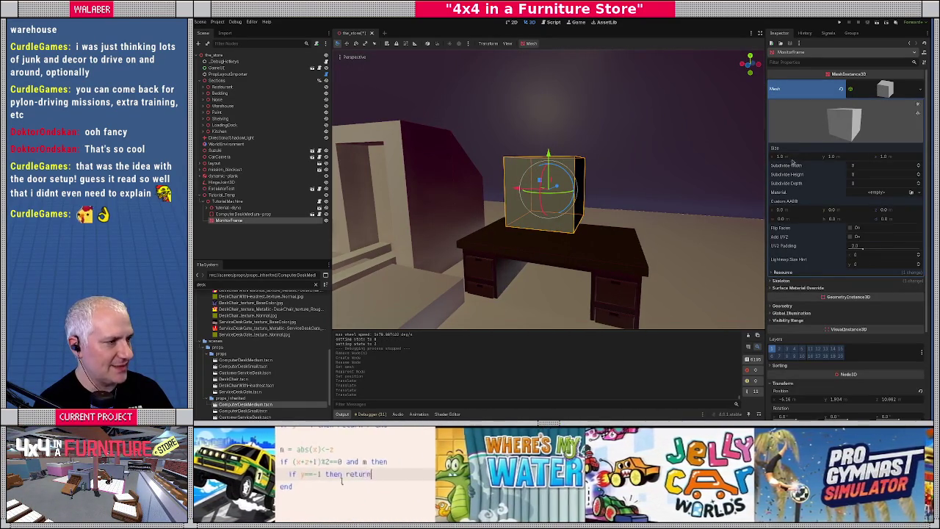
# Try out MonitorFrame box sizes, first about 1 unit, then enlarged to roughly 4 × 3
pyautogui.click(792, 158)
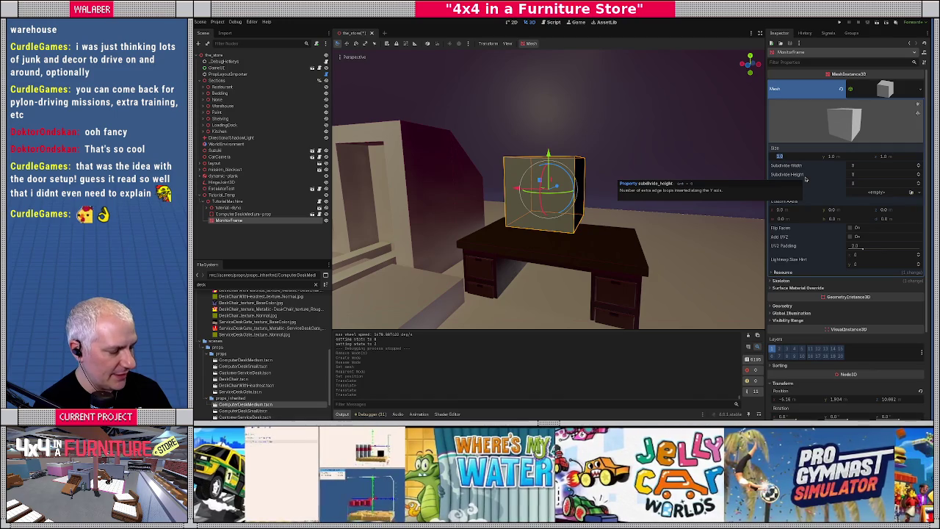
pyautogui.write('1')
pyautogui.press('Tab')
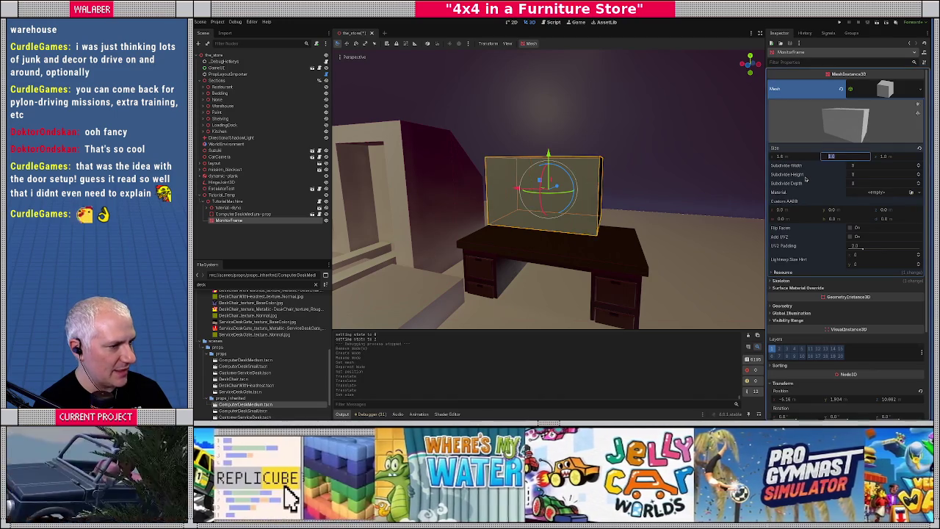
pyautogui.write('0.9')
pyautogui.press('Return')
pyautogui.moveTo(624, 209)
pyautogui.mouseDown()
pyautogui.moveTo(514, 219)
pyautogui.moveTo(613, 214)
pyautogui.mouseUp()
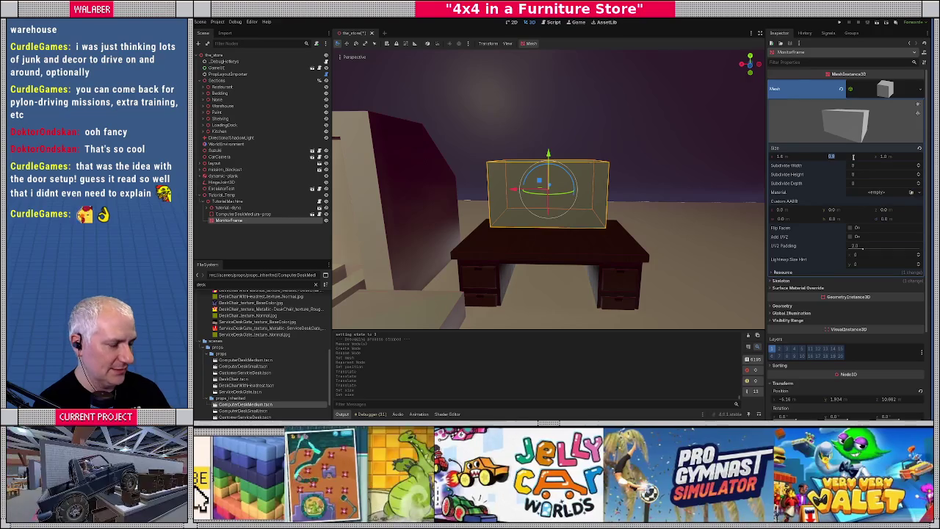
pyautogui.write('1')
pyautogui.press('Return')
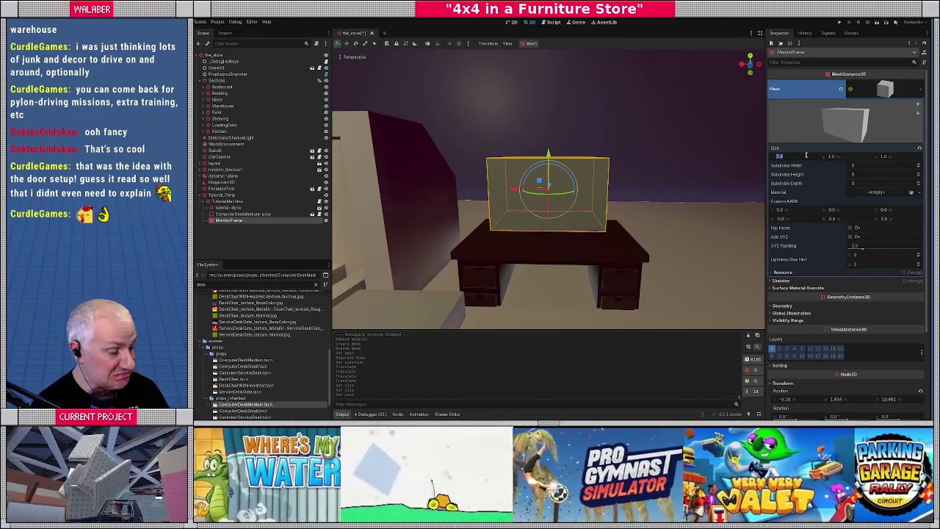
pyautogui.write('4')
pyautogui.press('Tab')
pyautogui.write('3')
pyautogui.press('Return')
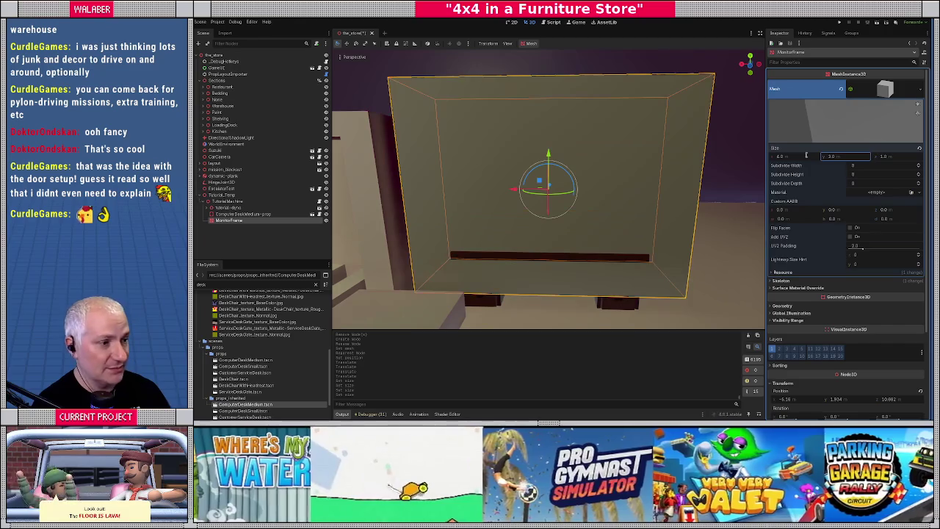
pyautogui.moveTo(569, 213)
pyautogui.mouseDown()
pyautogui.moveTo(620, 178)
pyautogui.moveTo(563, 192)
pyautogui.mouseUp()
# Shrink the box to 3.2 × 2.4 × 0.8 and inspect the thin panel from several angles
pyautogui.press('r')
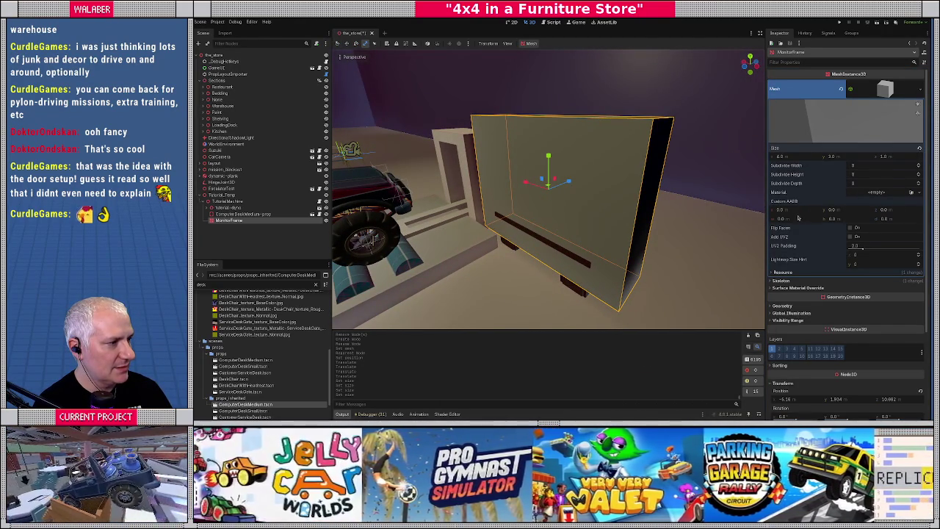
pyautogui.scroll(5, 600, 214)
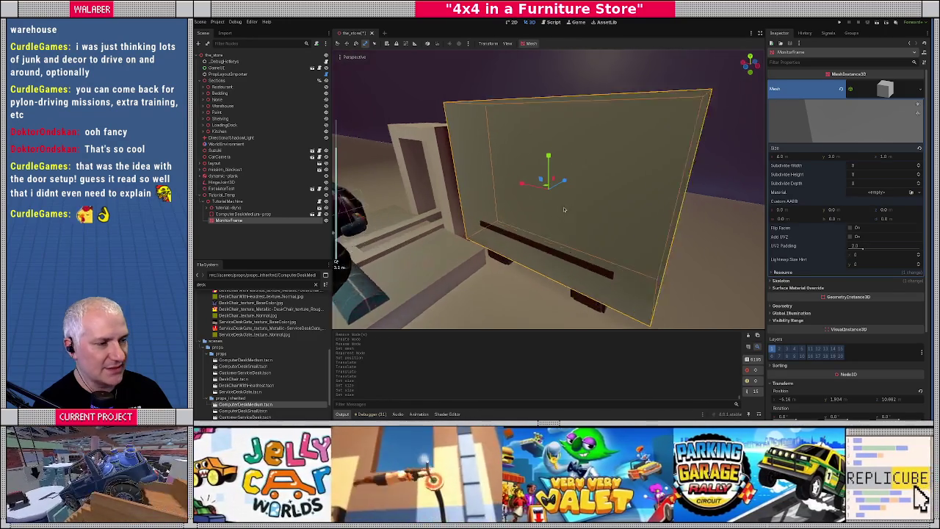
pyautogui.click(800, 158)
pyautogui.write('*0.8')
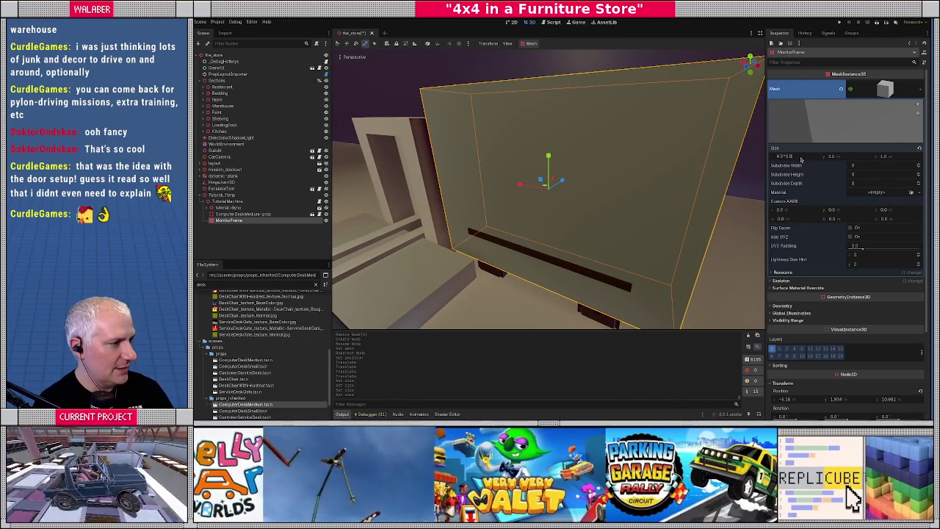
pyautogui.press('Tab')
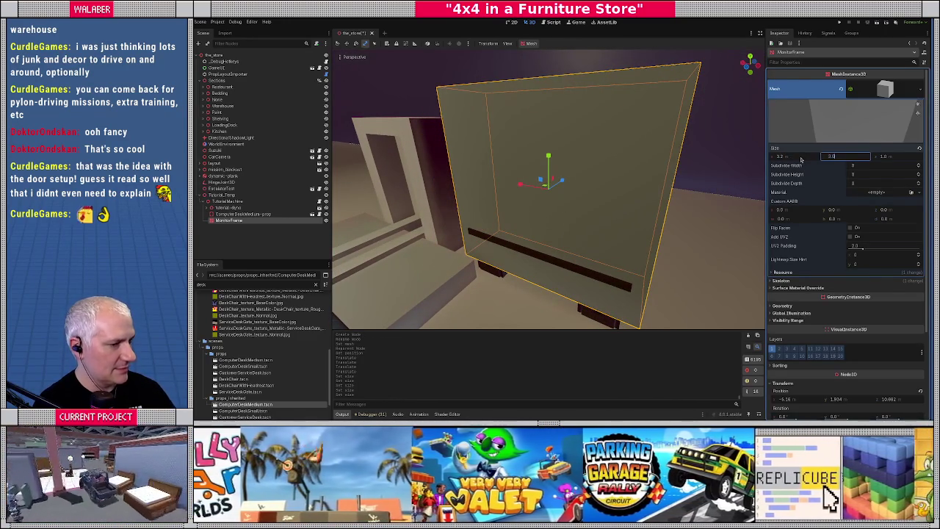
pyautogui.write('*0.')
pyautogui.press('Tab')
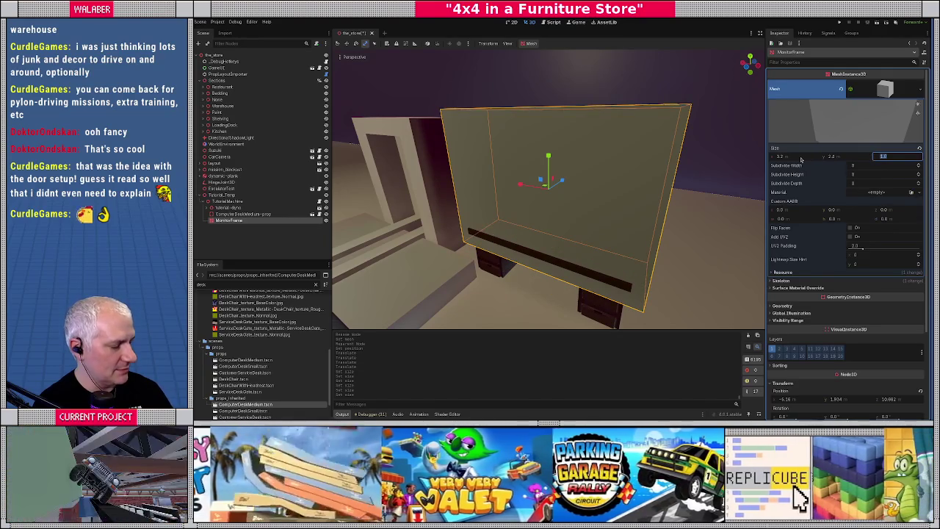
pyautogui.write('0.8')
pyautogui.press('Return')
pyautogui.moveTo(529, 183); pyautogui.dragTo(499, 168)
pyautogui.moveTo(556, 162)
pyautogui.mouseDown()
pyautogui.moveTo(579, 198)
pyautogui.moveTo(671, 200)
pyautogui.mouseUp()
pyautogui.moveTo(591, 194); pyautogui.dragTo(337, 189)
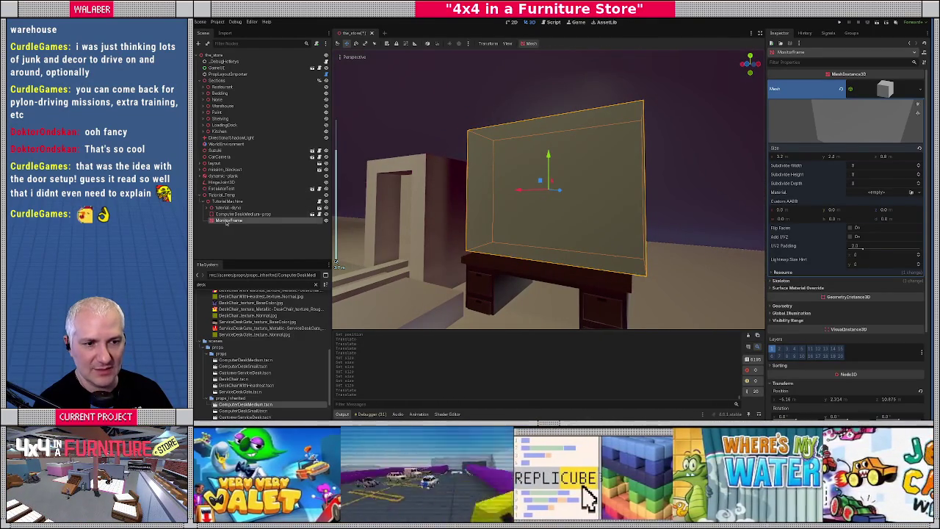
# Add a MeshInstance3D child named MonitorScreen under MonitorFrame and give it a QuadMesh
pyautogui.rightClick(224, 220)
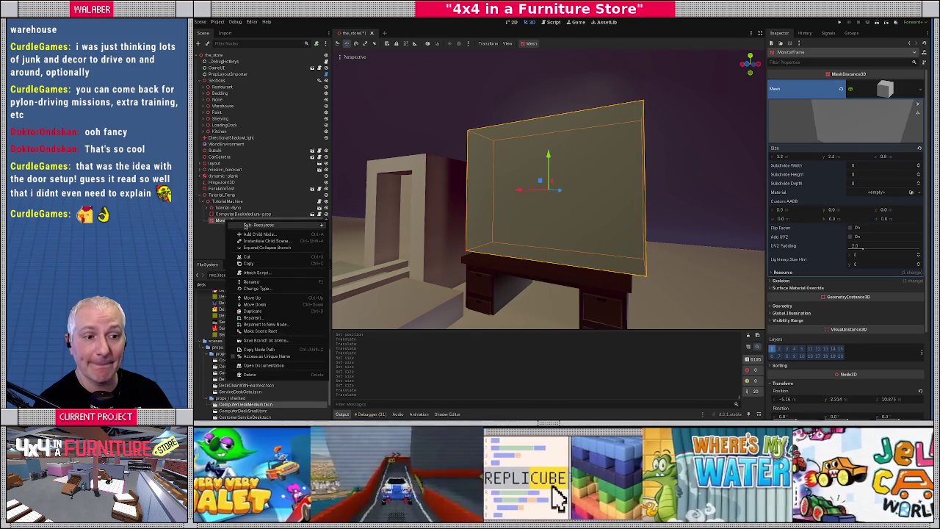
pyautogui.click(249, 225)
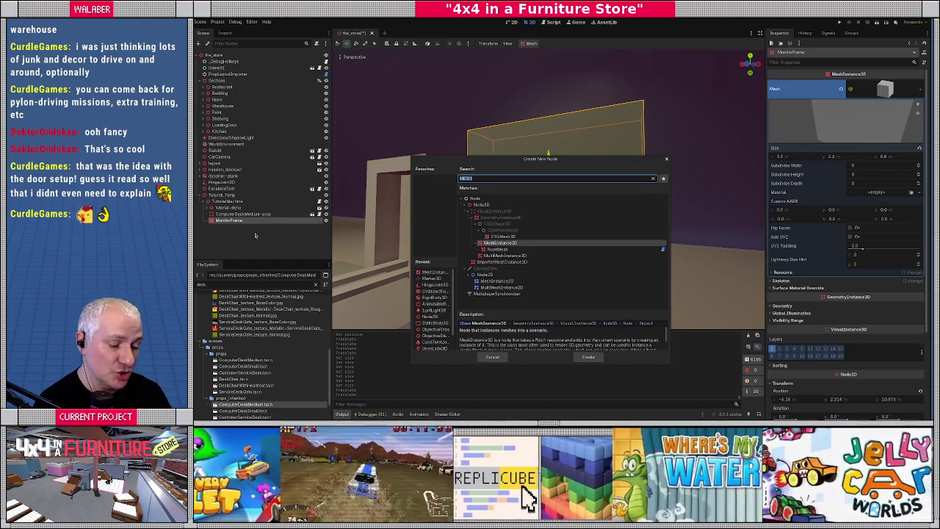
pyautogui.press('Return')
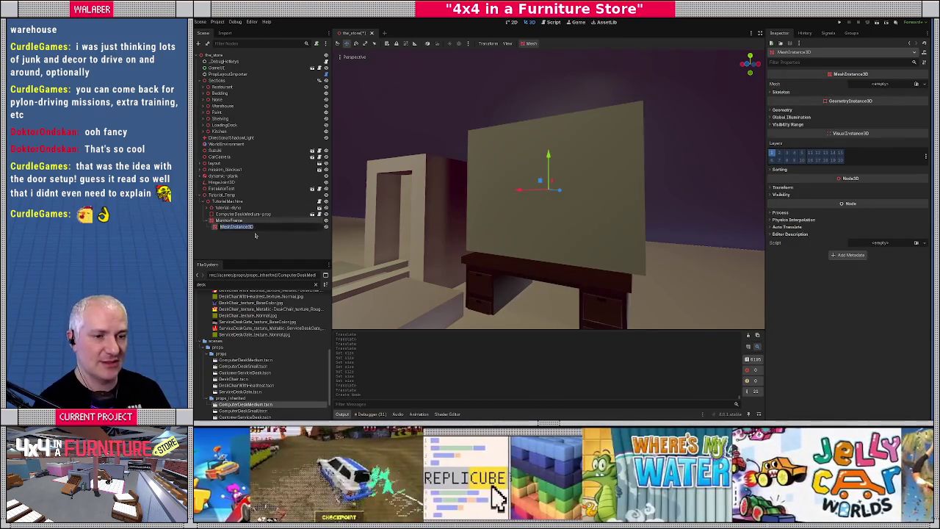
pyautogui.write('onitorScreen')
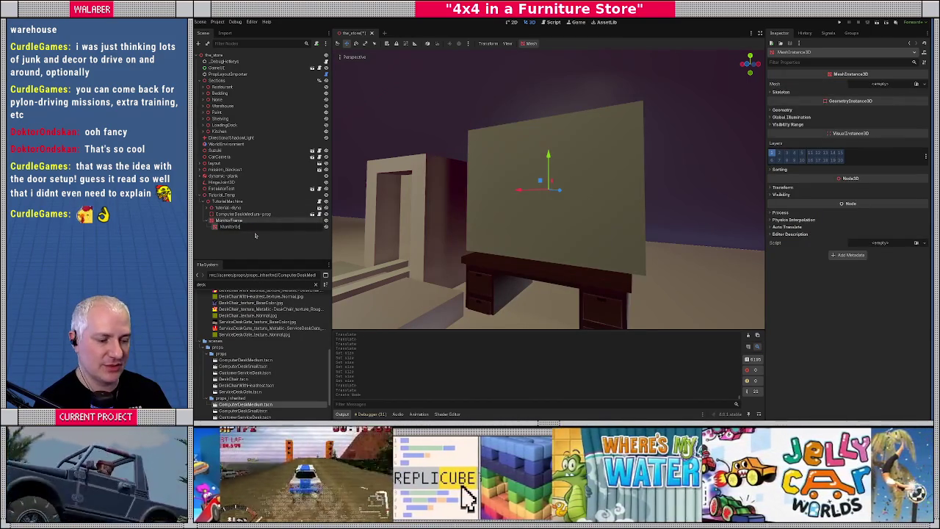
pyautogui.press('Return')
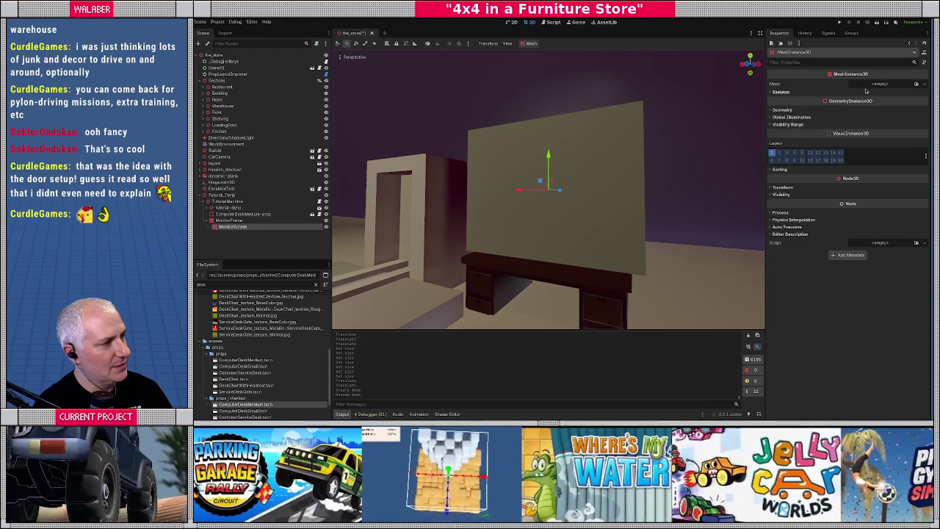
pyautogui.click(870, 92)
pyautogui.click(889, 85)
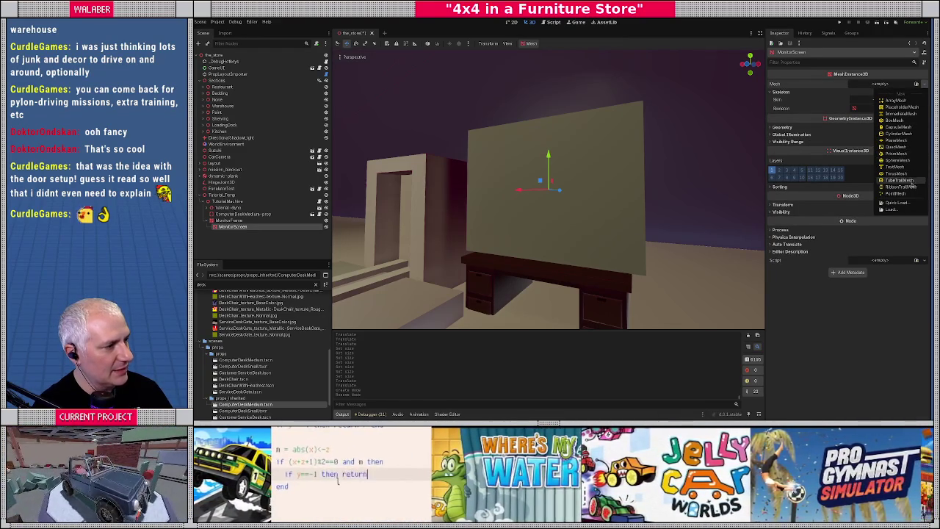
pyautogui.click(897, 147)
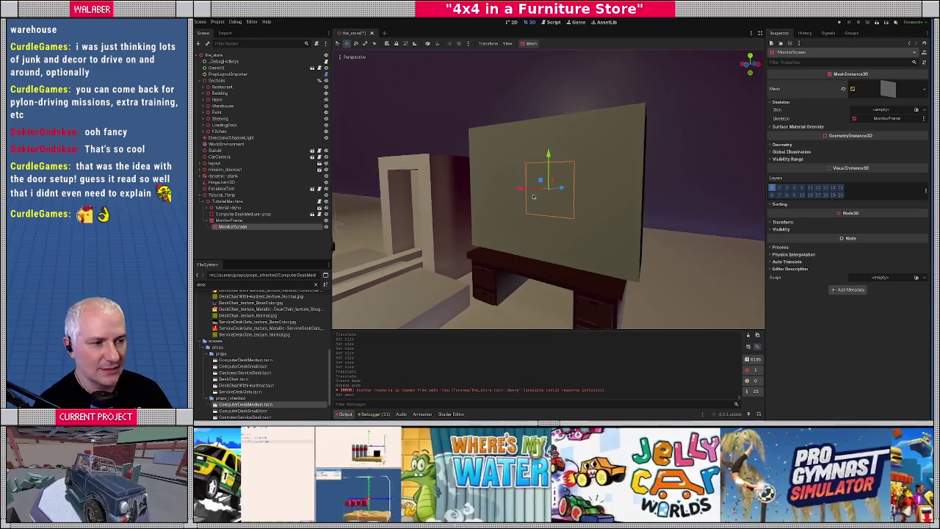
# Move the screen quad to the frame's front and stretch it wider and taller
pyautogui.moveTo(576, 186)
pyautogui.mouseDown()
pyautogui.moveTo(407, 200)
pyautogui.moveTo(485, 199)
pyautogui.moveTo(497, 204)
pyautogui.moveTo(477, 209)
pyautogui.moveTo(572, 221)
pyautogui.moveTo(544, 238)
pyautogui.moveTo(516, 230)
pyautogui.mouseUp()
pyautogui.press('e')
pyautogui.press('w')
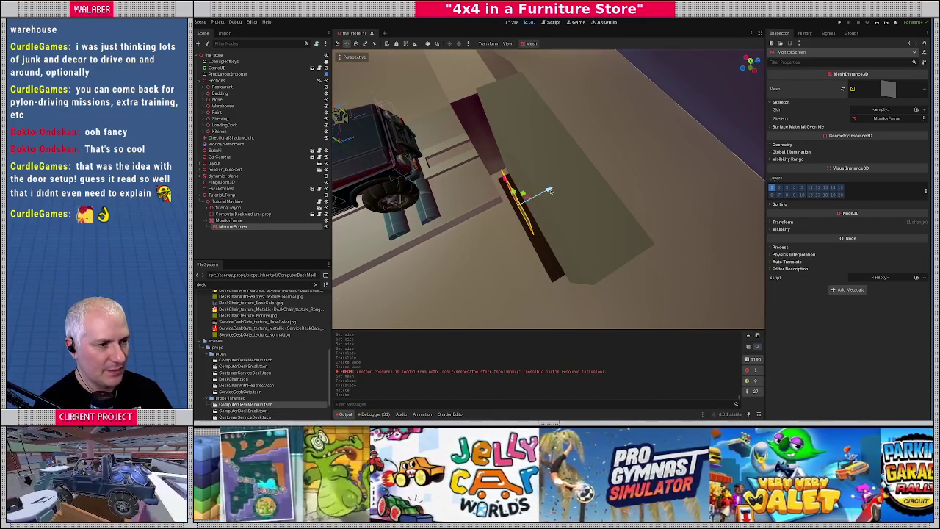
pyautogui.moveTo(543, 190)
pyautogui.mouseDown()
pyautogui.moveTo(560, 185)
pyautogui.moveTo(535, 193)
pyautogui.mouseUp()
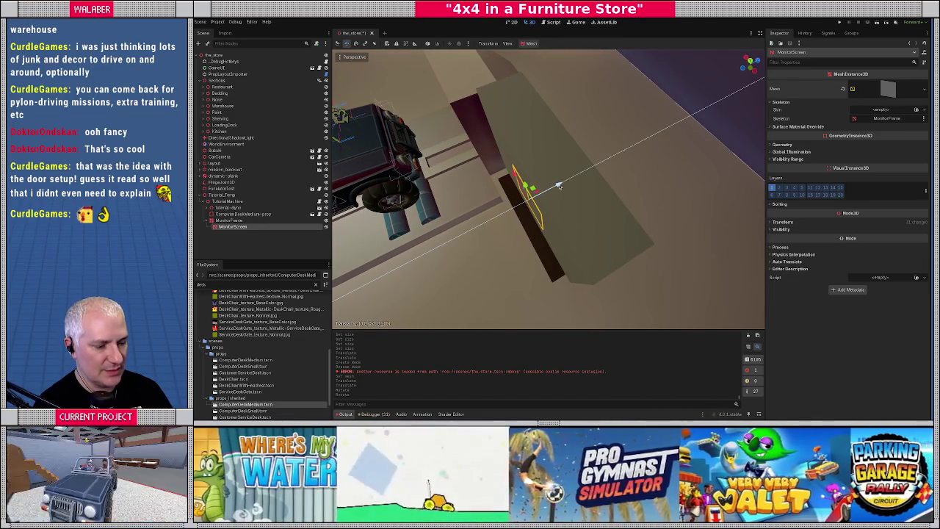
pyautogui.press('f')
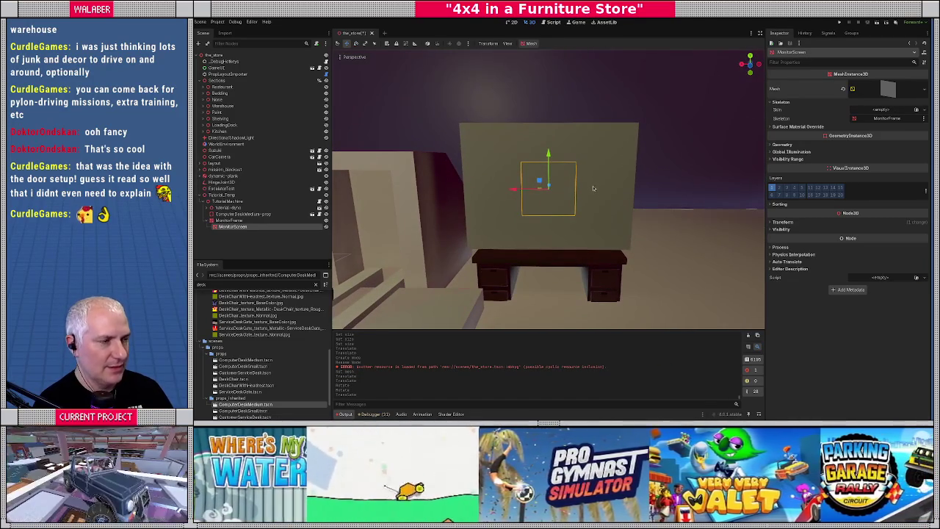
pyautogui.press('r')
pyautogui.moveTo(526, 191); pyautogui.dragTo(497, 179)
pyautogui.moveTo(549, 156); pyautogui.dragTo(549, 125)
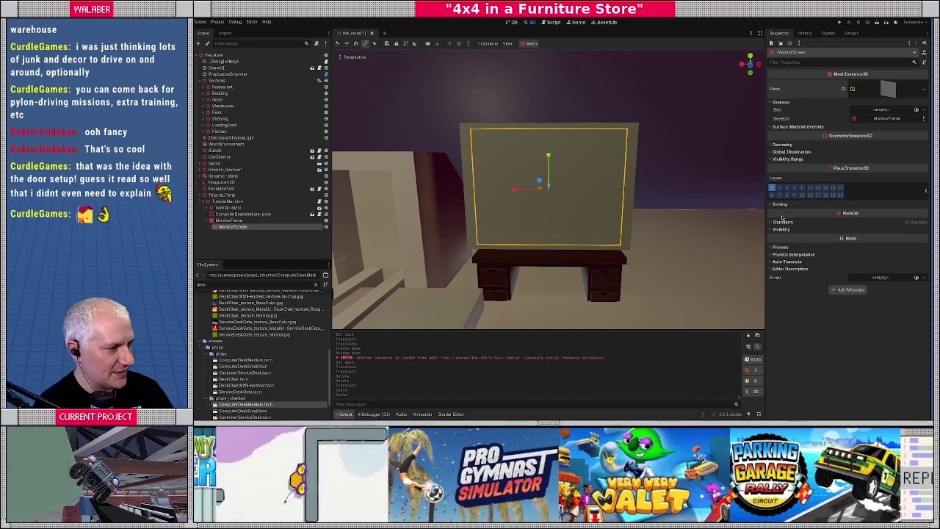
# Set the screen quad's scale to 4 × 3 in the Inspector transform
pyautogui.click(783, 222)
pyautogui.click(803, 276)
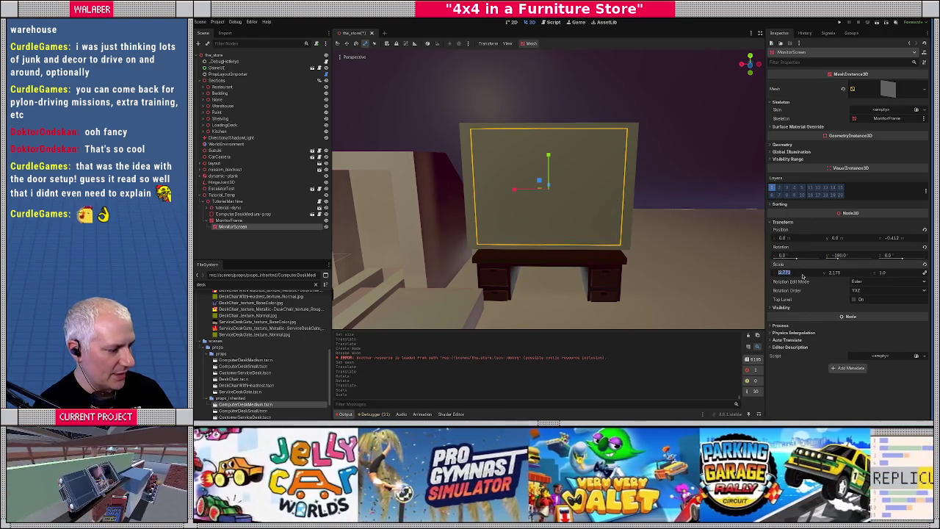
pyautogui.write('4')
pyautogui.press('Tab')
pyautogui.write('3.0')
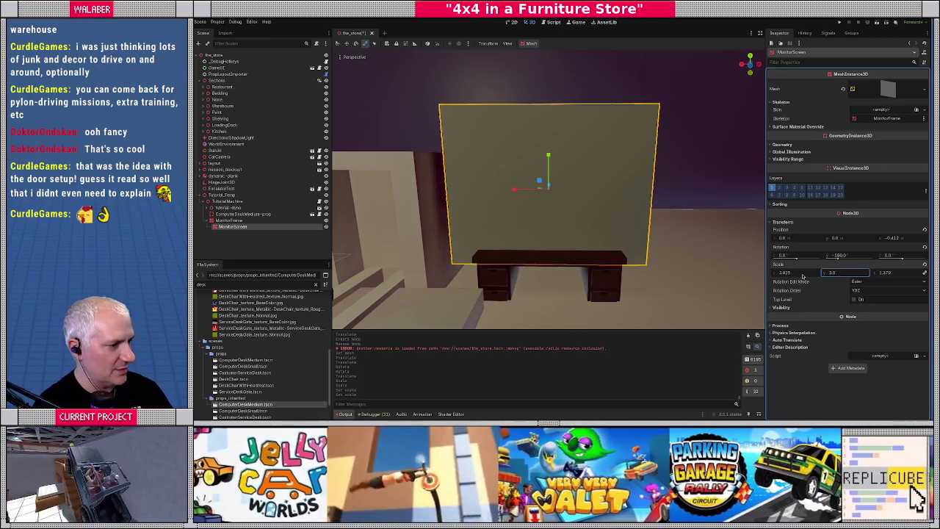
pyautogui.press('Return')
pyautogui.click(798, 274)
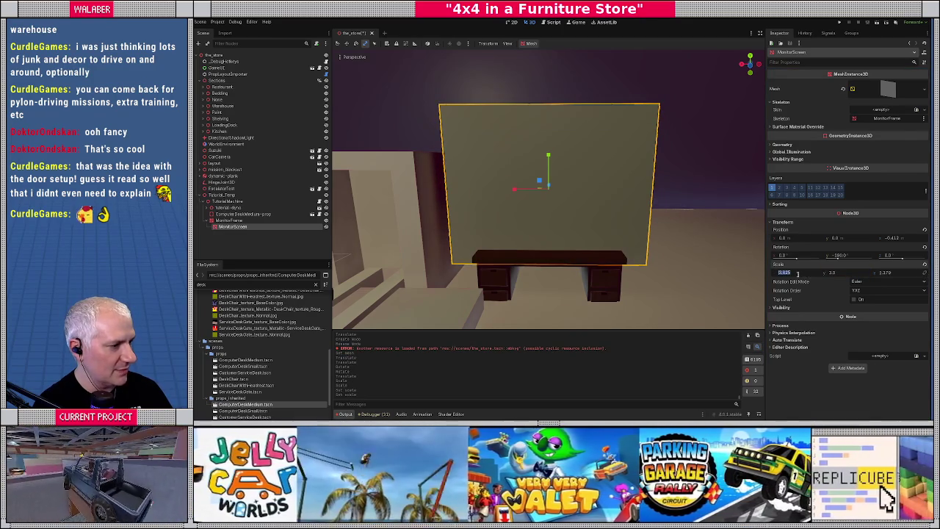
pyautogui.write('4')
pyautogui.press('Tab')
pyautogui.press('Tab')
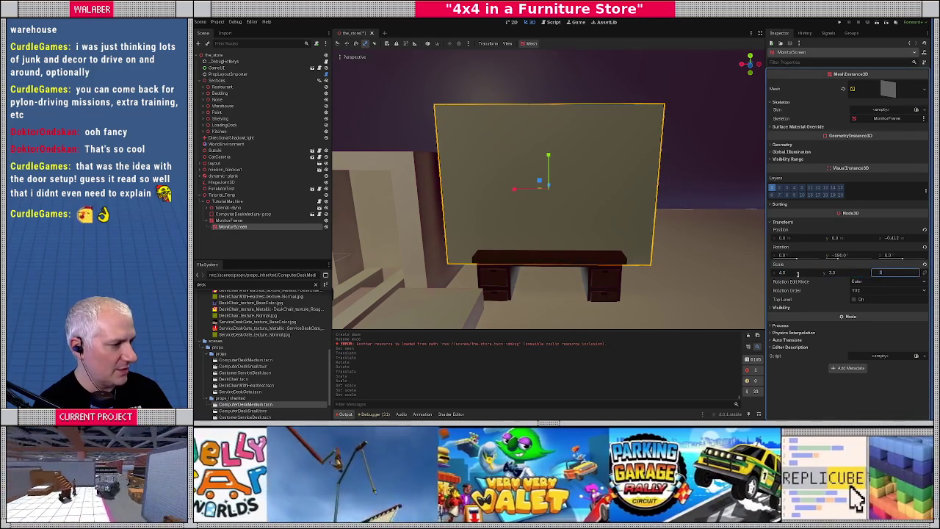
pyautogui.press('Return')
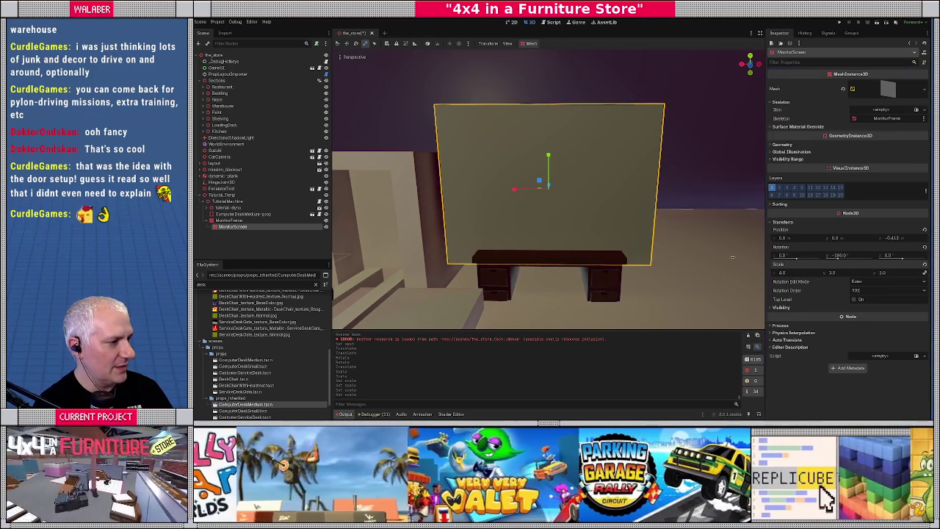
# Undo the accidental rescale and shrink the quad to fit inside the monitor frame
pyautogui.press('s')
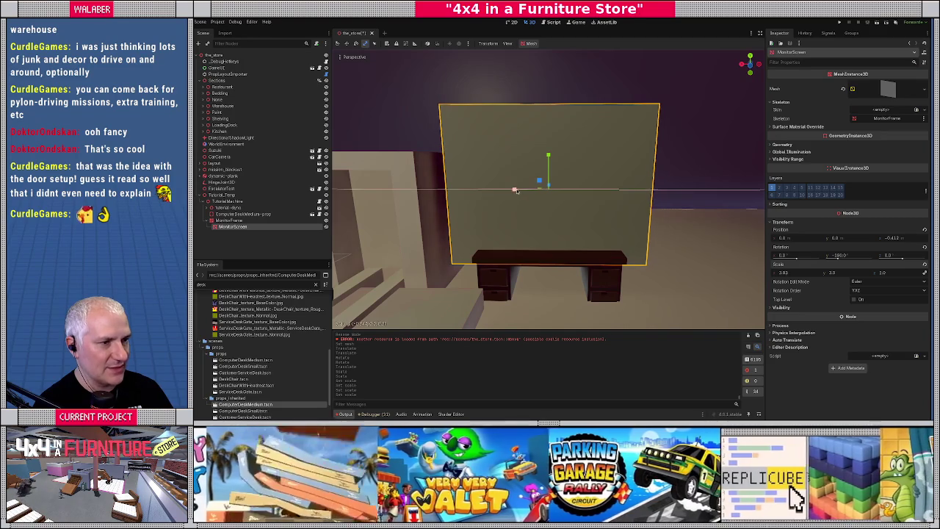
pyautogui.hotkey('ctrl', 'z')
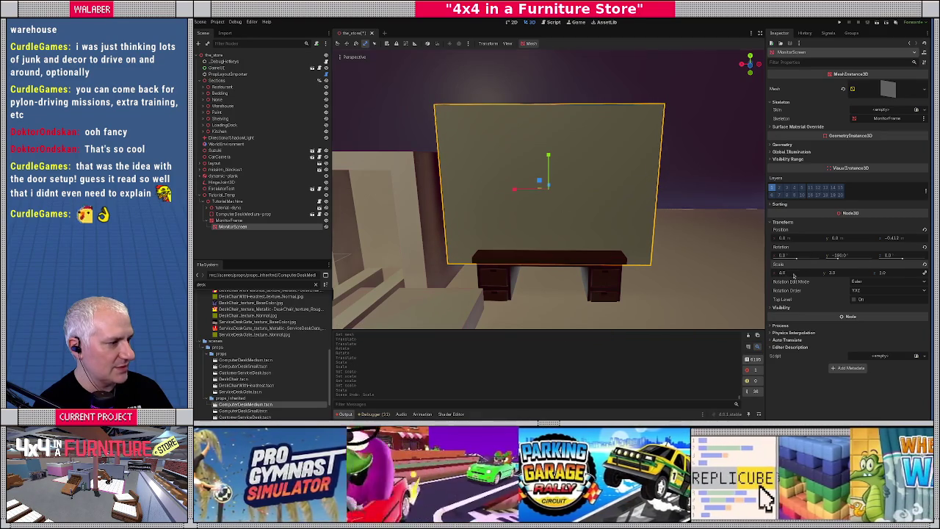
pyautogui.moveTo(793, 274)
pyautogui.mouseDown()
pyautogui.moveTo(758, 274)
pyautogui.moveTo(767, 274)
pyautogui.mouseUp()
pyautogui.moveTo(531, 267)
pyautogui.mouseDown()
pyautogui.moveTo(621, 250)
pyautogui.moveTo(550, 252)
pyautogui.mouseUp()
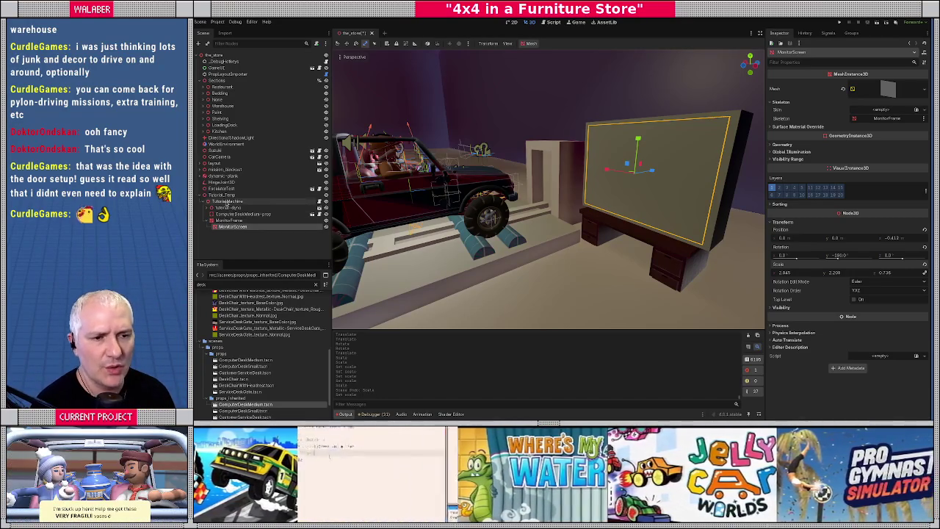
# Add a SubViewport child under TutorialMachine and rename it MonitorContent
pyautogui.click(228, 201)
pyautogui.rightClick(229, 202)
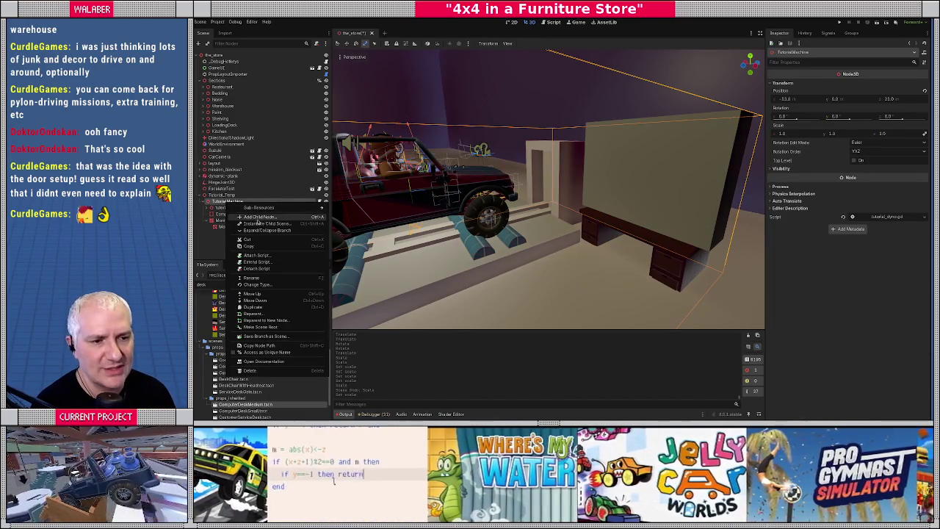
pyautogui.click(259, 217)
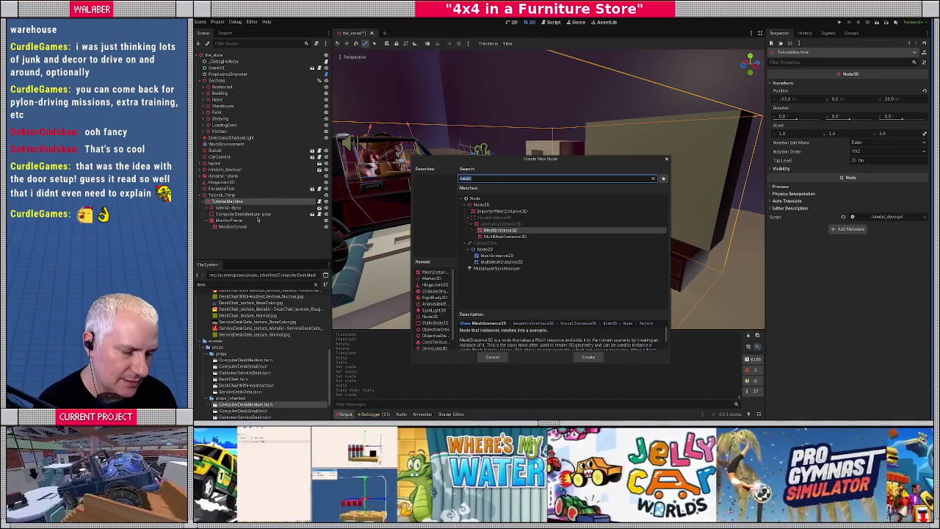
pyautogui.write('control')
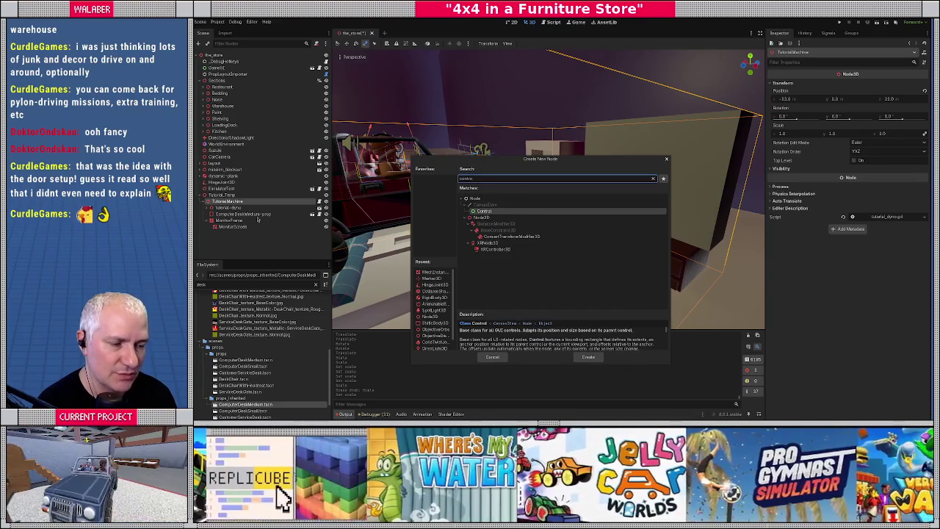
pyautogui.press('BackSpace')
pyautogui.press('BackSpace')
pyautogui.press('BackSpace')
pyautogui.write('subv')
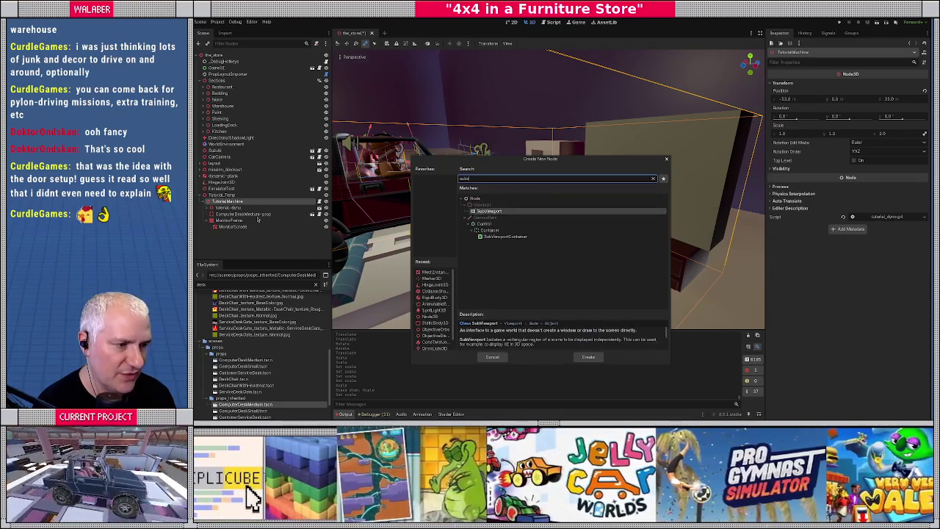
pyautogui.press('Return')
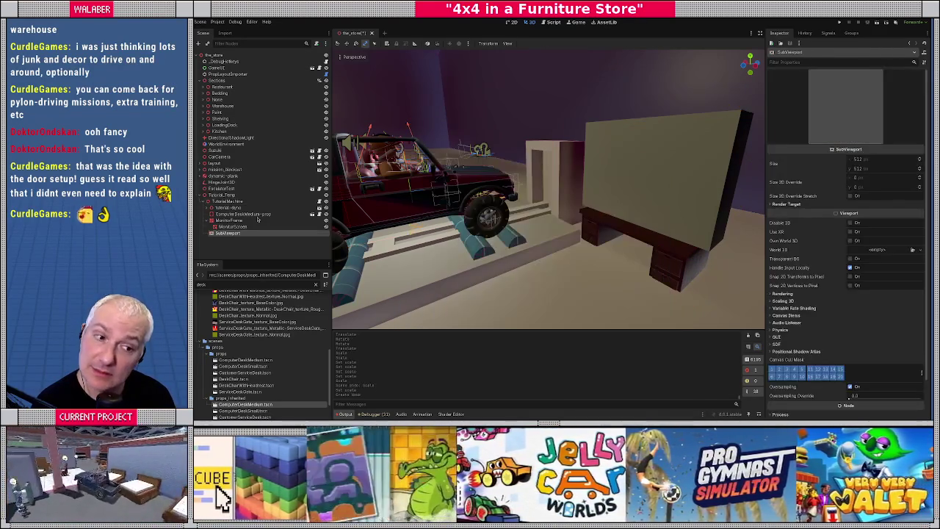
pyautogui.write('MonitorContent')
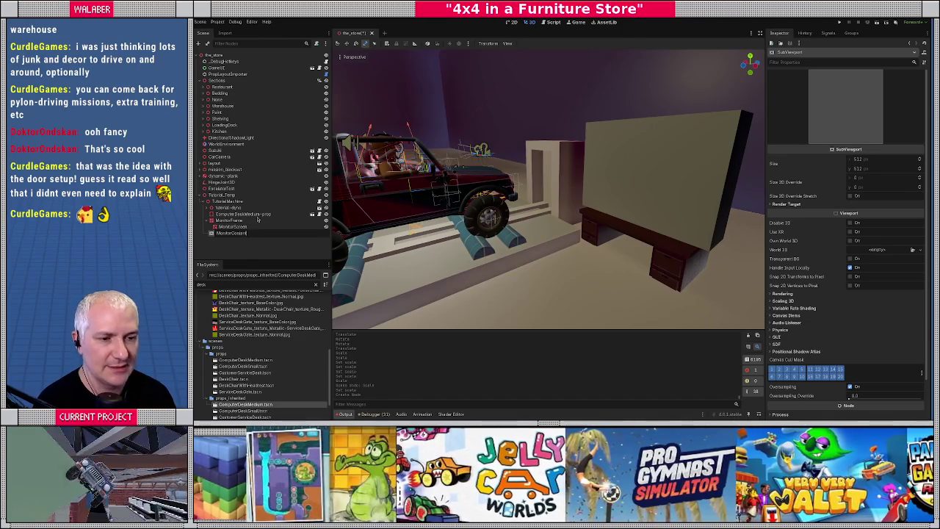
pyautogui.press('Return')
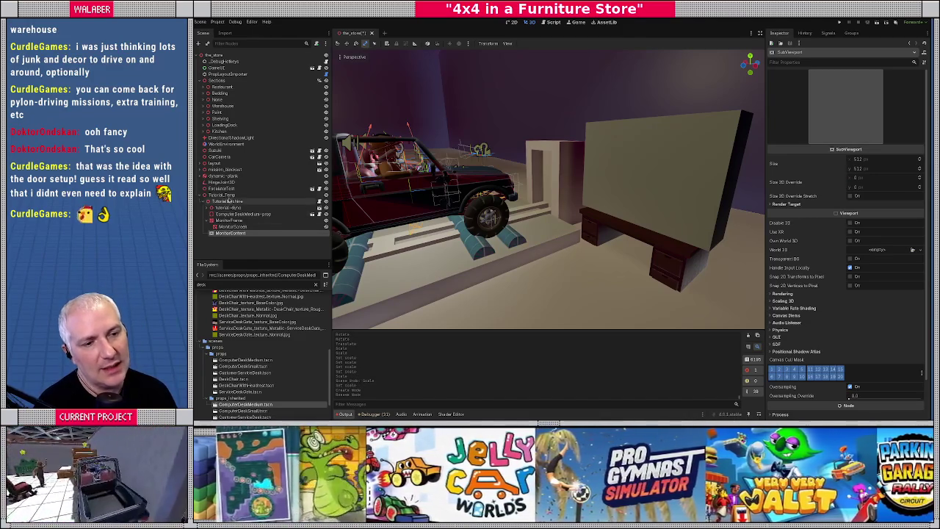
pyautogui.click(228, 201)
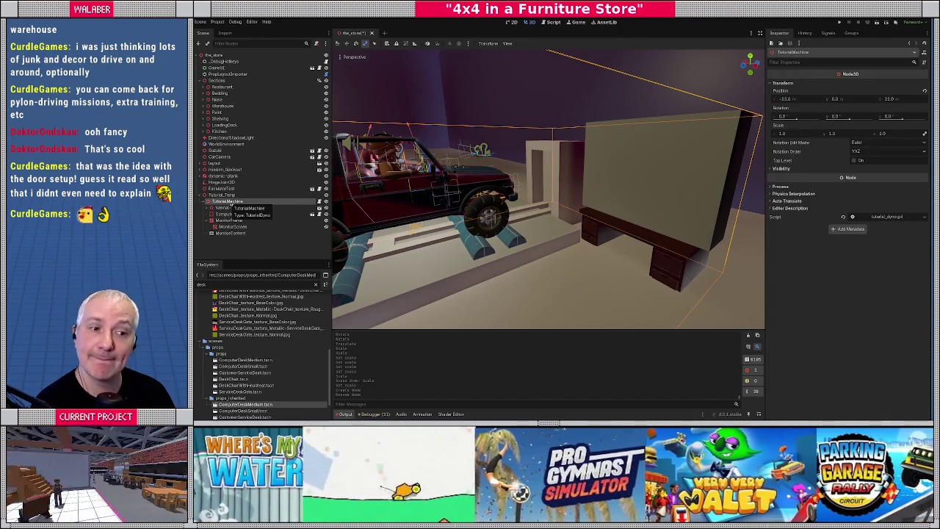
# Save the TutorialMachine branch as tutorial_machine.tscn in a new 'tutorial' folder and open it
pyautogui.rightClick(229, 203)
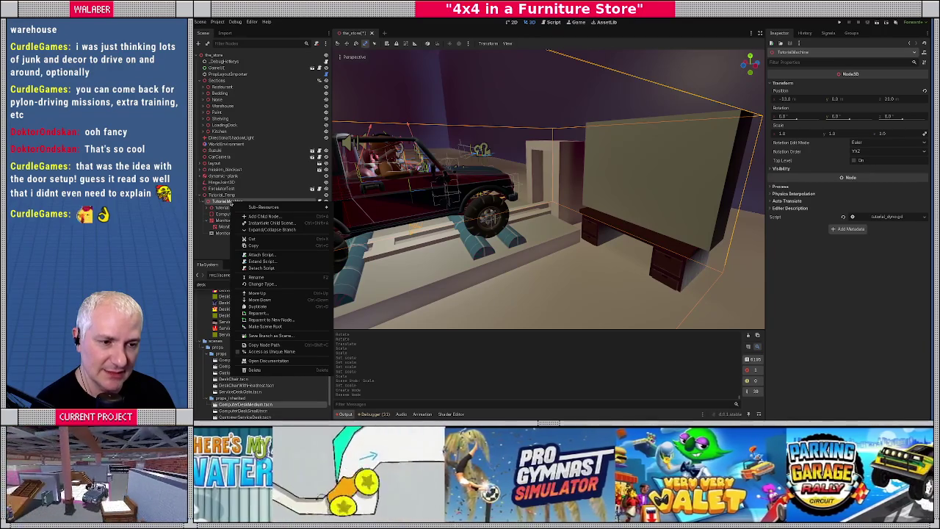
pyautogui.click(265, 335)
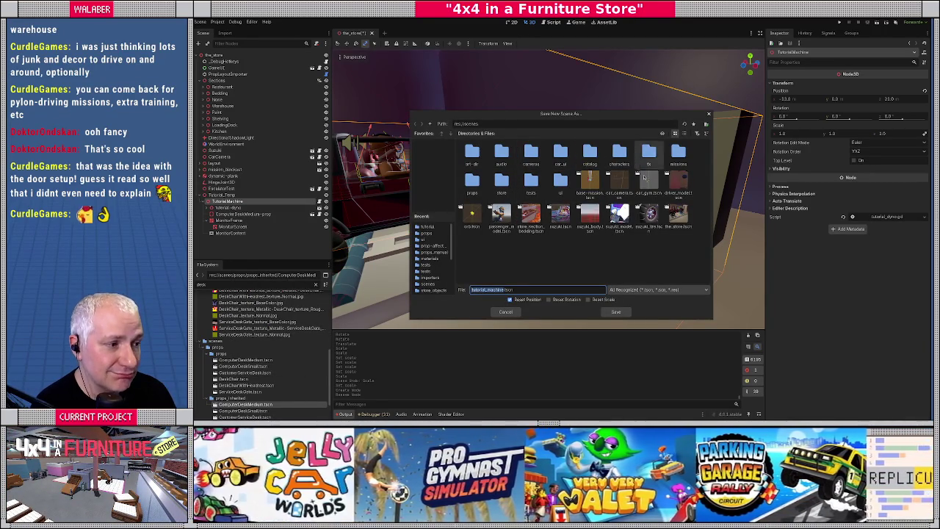
pyautogui.click(705, 124)
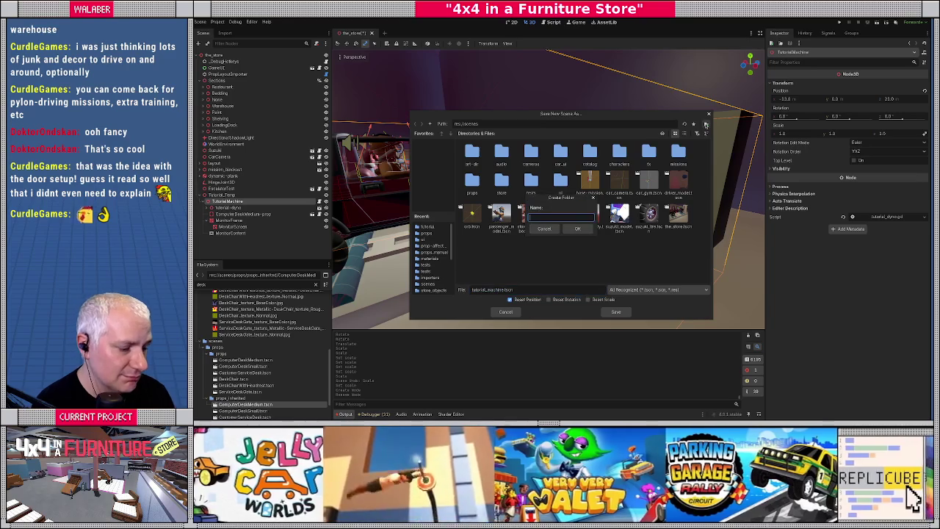
pyautogui.write('tutorial')
pyautogui.press('Return')
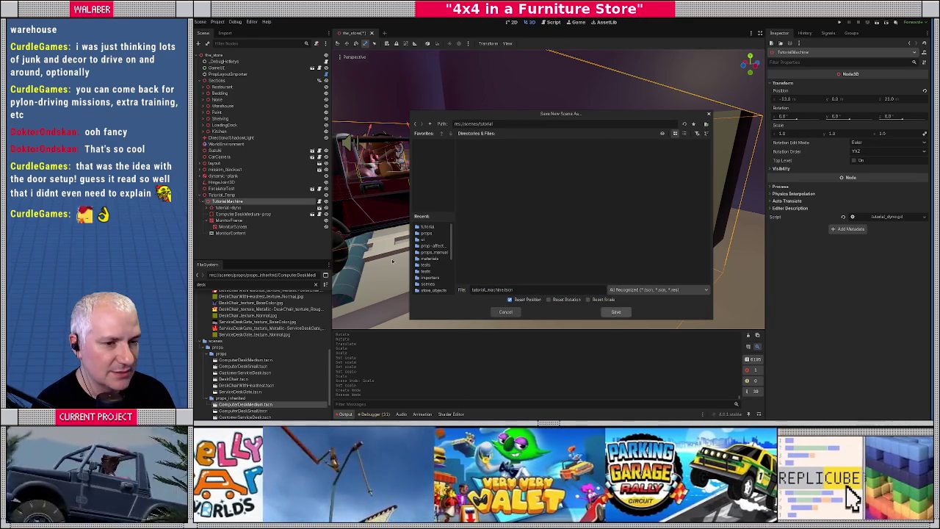
pyautogui.click(312, 201)
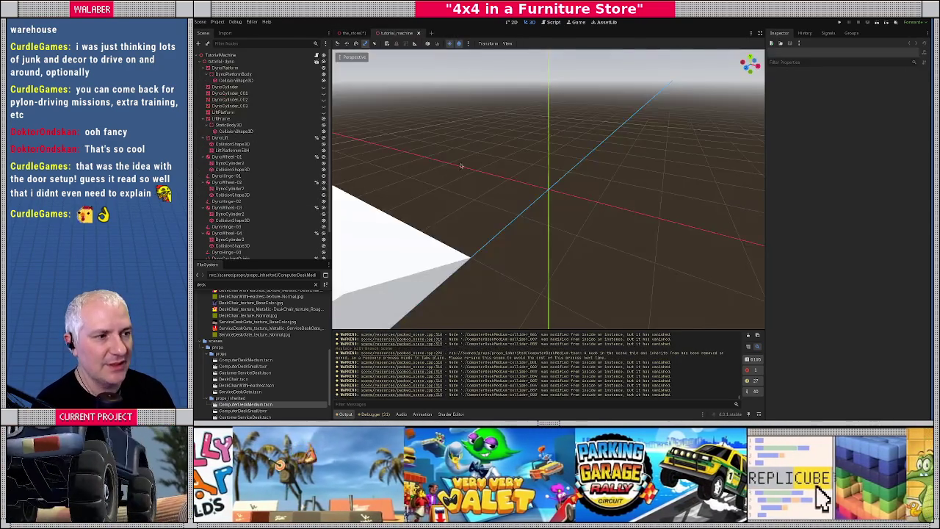
pyautogui.scroll(-5, 335, 262)
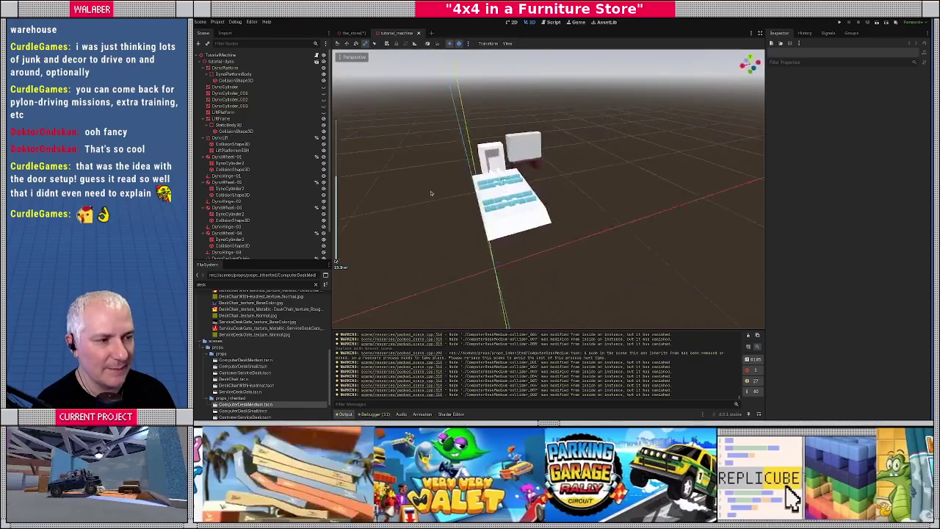
pyautogui.scroll(5, 534, 189)
pyautogui.moveTo(533, 188); pyautogui.dragTo(470, 192)
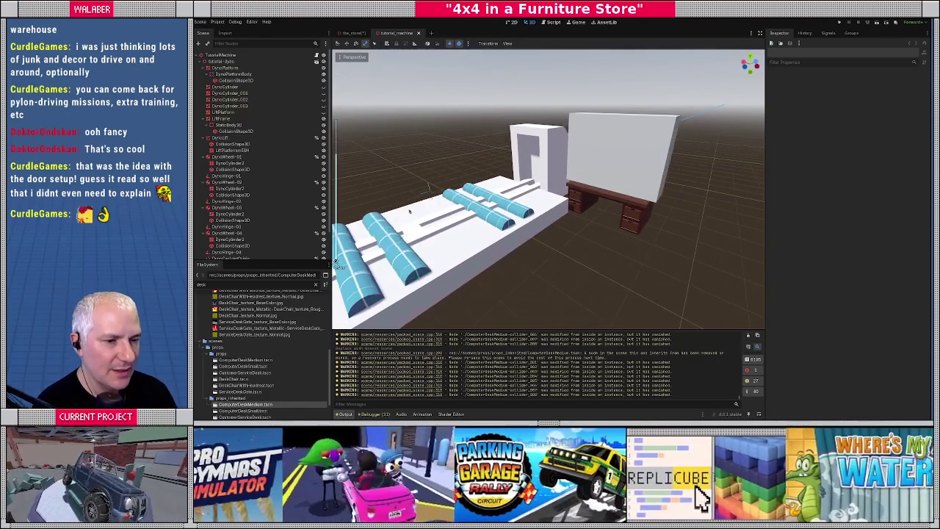
# Add a Control child node under the MonitorContent SubViewport
pyautogui.click(204, 62)
pyautogui.click(222, 87)
pyautogui.rightClick(225, 88)
pyautogui.click(242, 94)
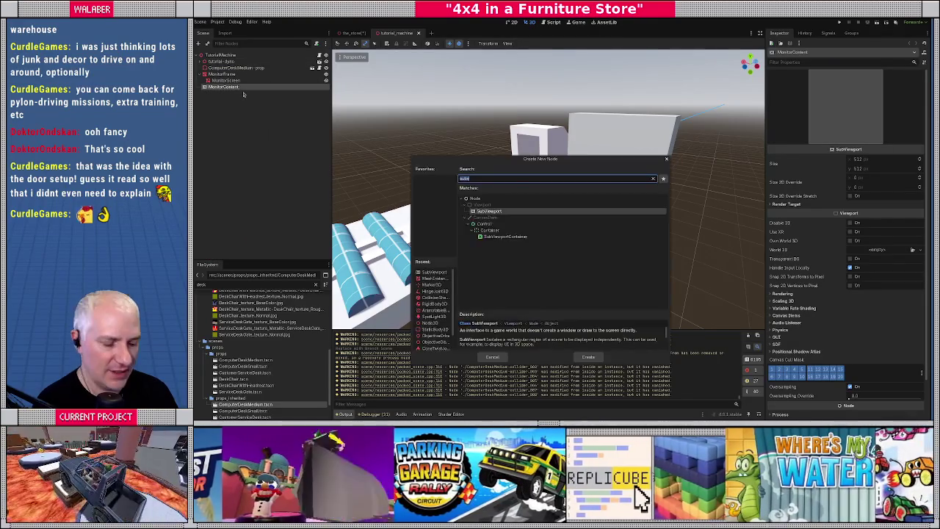
pyautogui.write('control')
pyautogui.press('Return')
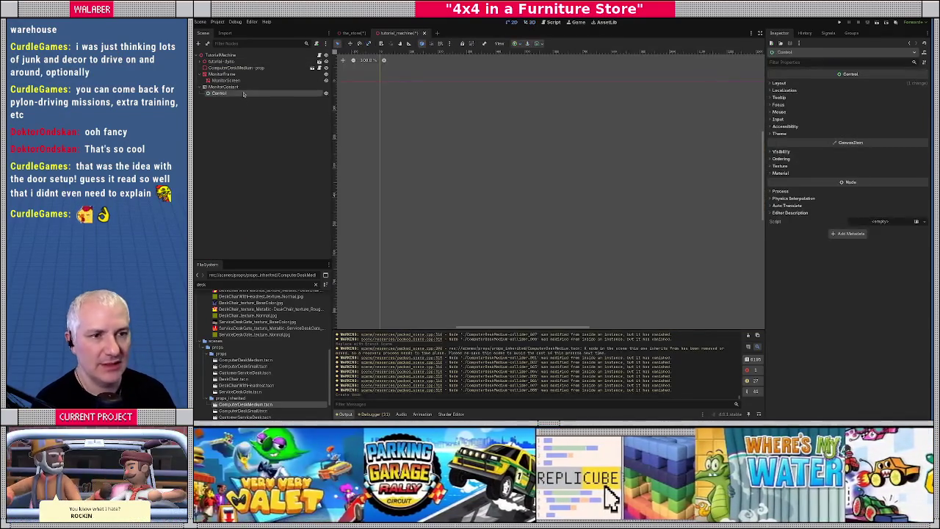
# Set the SubViewport size to 1024 × 768
pyautogui.click(884, 160)
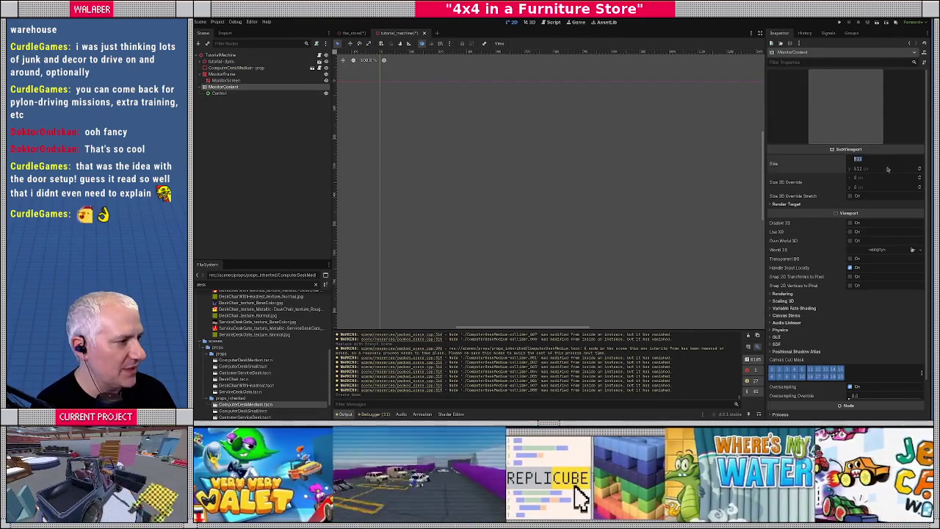
pyautogui.write('1024')
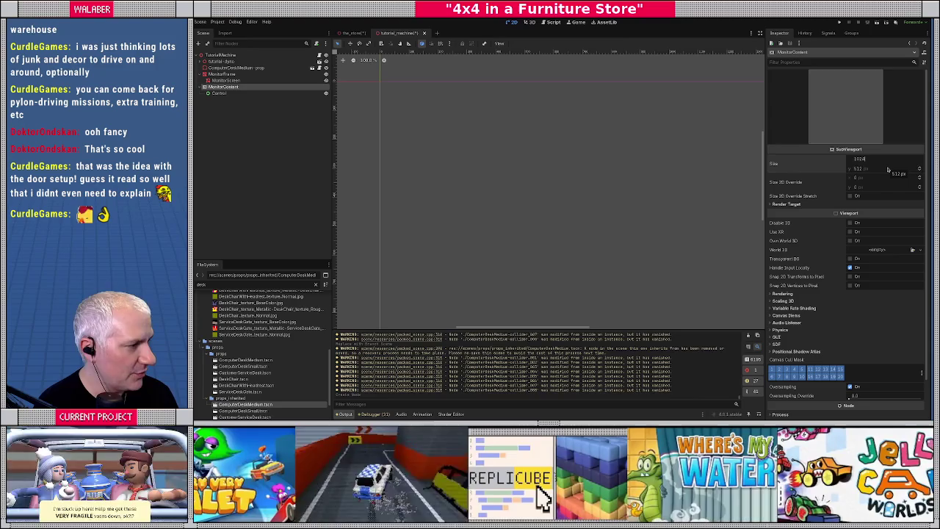
pyautogui.press('Tab')
pyautogui.write('768')
pyautogui.press('Return')
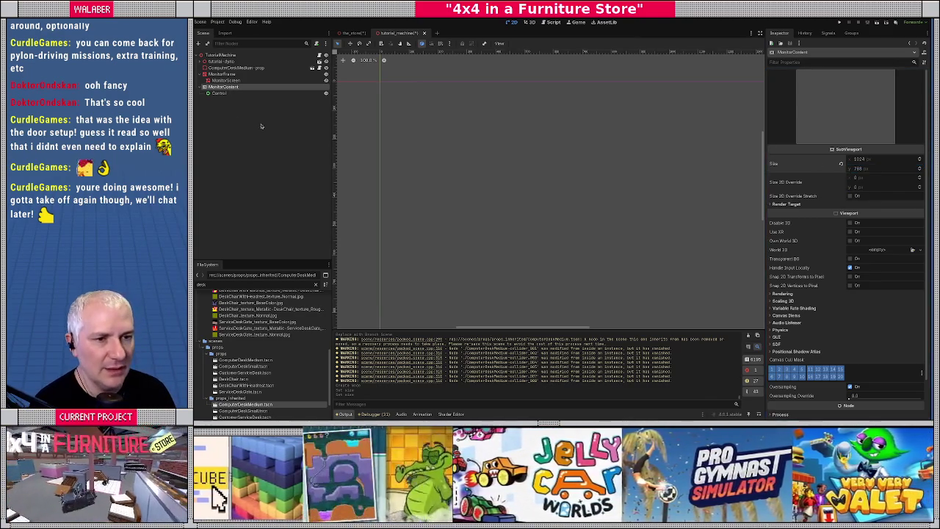
# Frame the Control node, save its branch as tutorial_screen_content.tscn, and open that scene
pyautogui.click(219, 93)
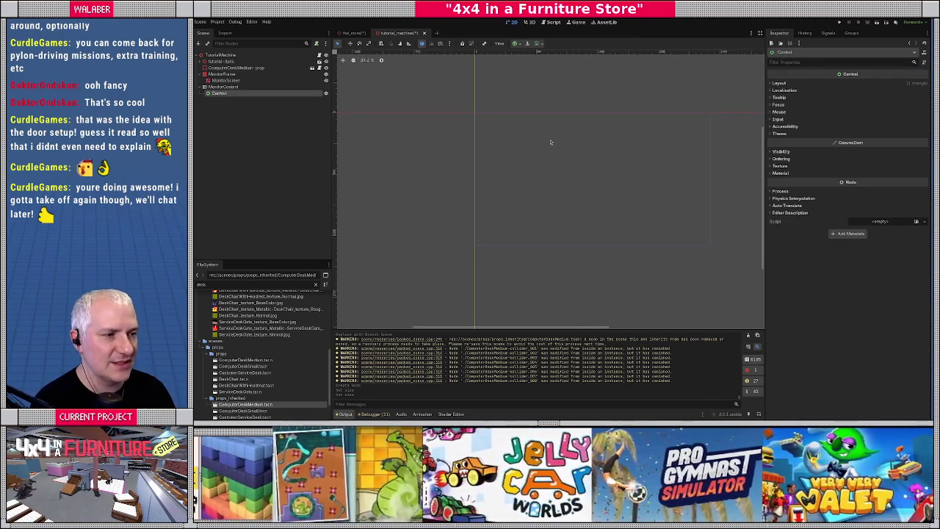
pyautogui.press('f')
pyautogui.hotkey('shift', 'f')
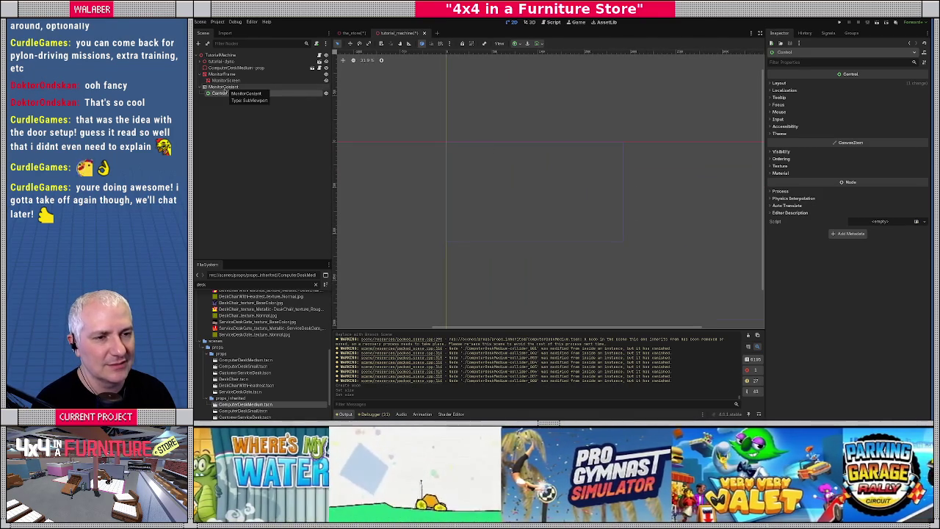
pyautogui.rightClick(220, 93)
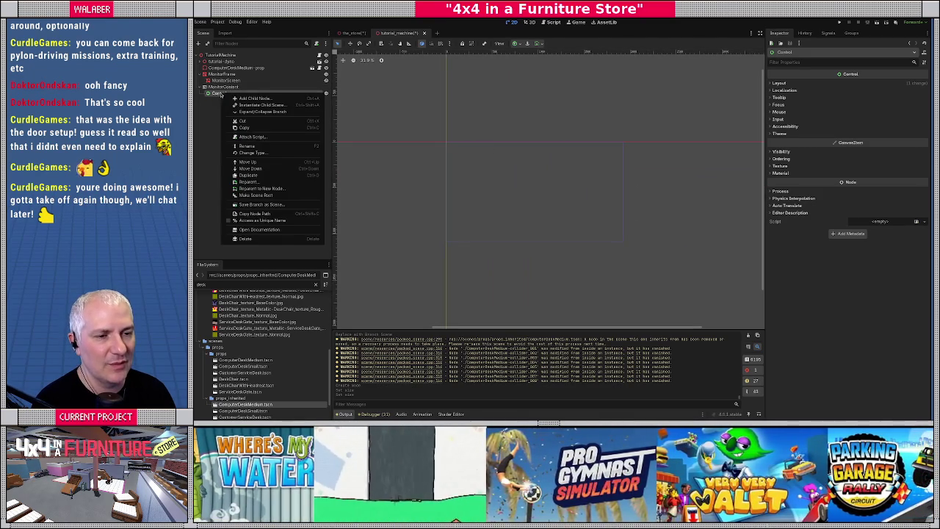
pyautogui.click(253, 204)
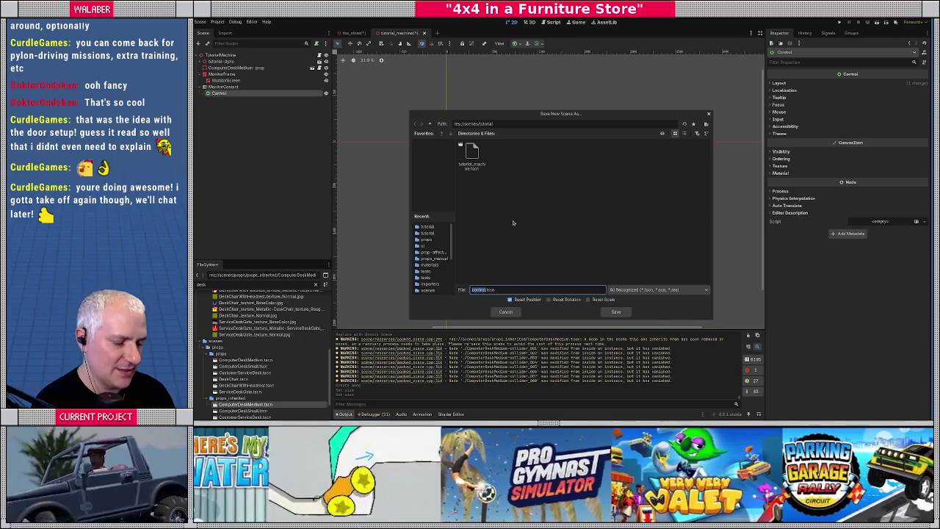
pyautogui.write('tutorial_screen_content')
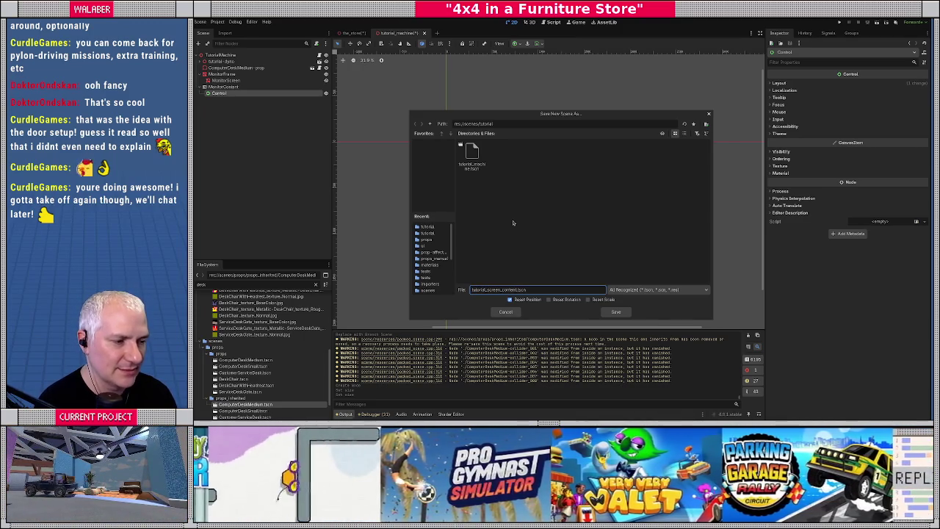
pyautogui.press('Return')
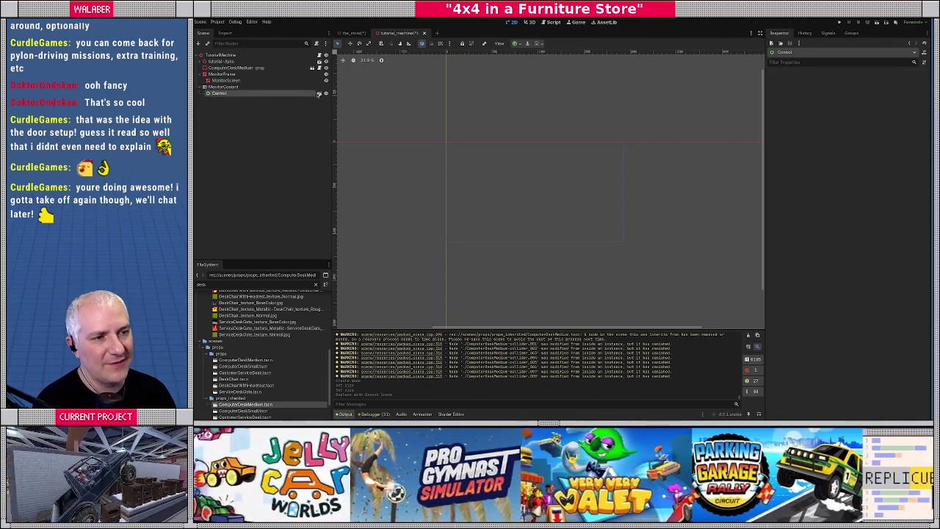
pyautogui.click(318, 93)
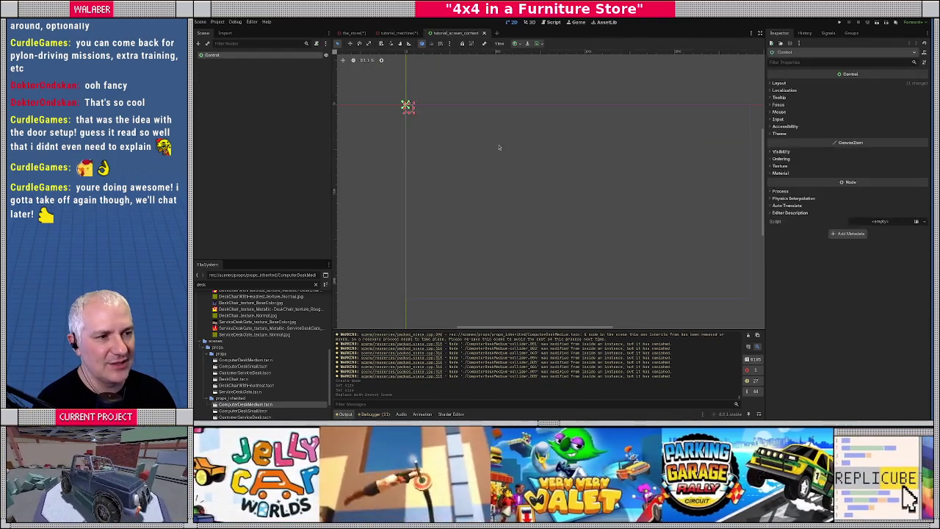
# Set the root Control's Layout > Transform size to 1024 × 768
pyautogui.scroll(-3, 498, 147)
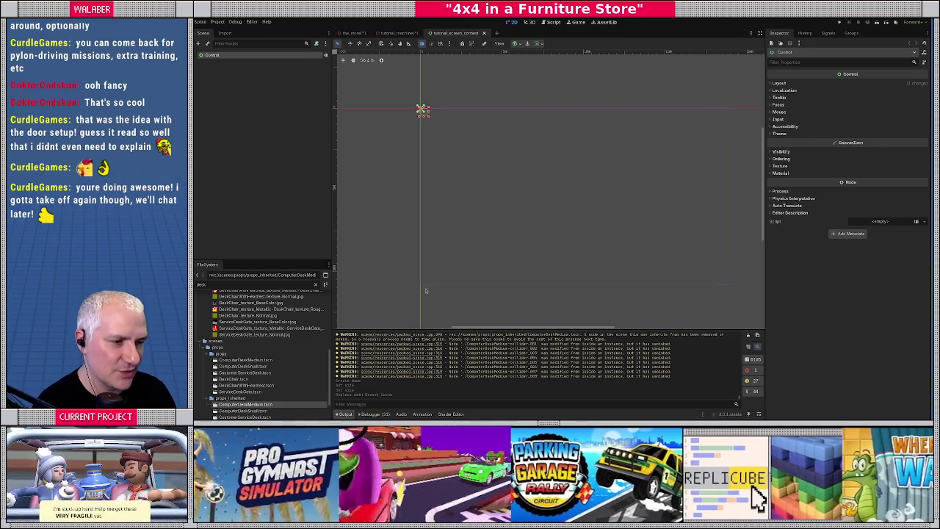
pyautogui.click(778, 83)
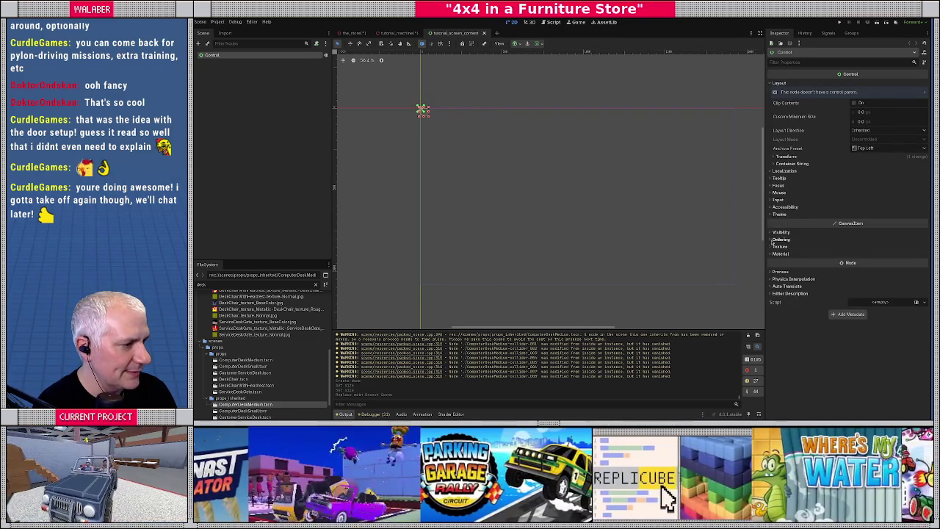
pyautogui.click(786, 156)
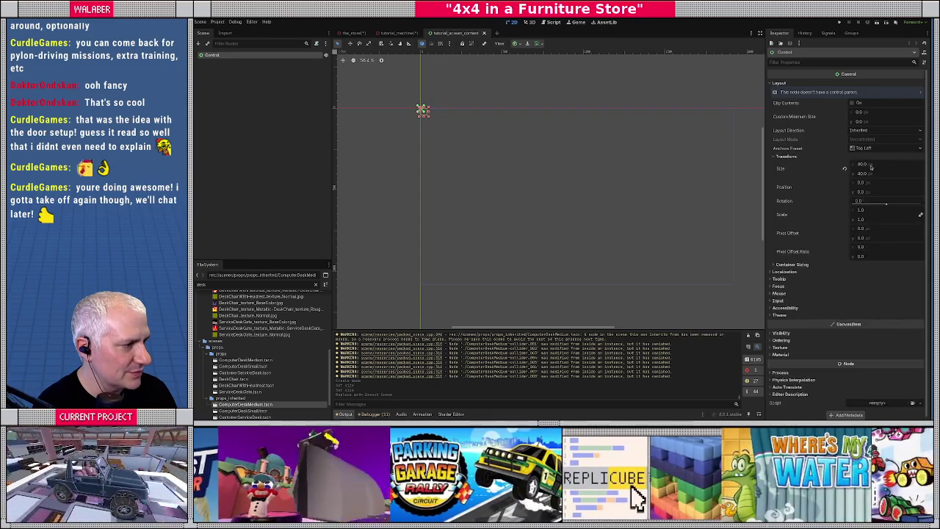
pyautogui.click(886, 163)
pyautogui.write('1024')
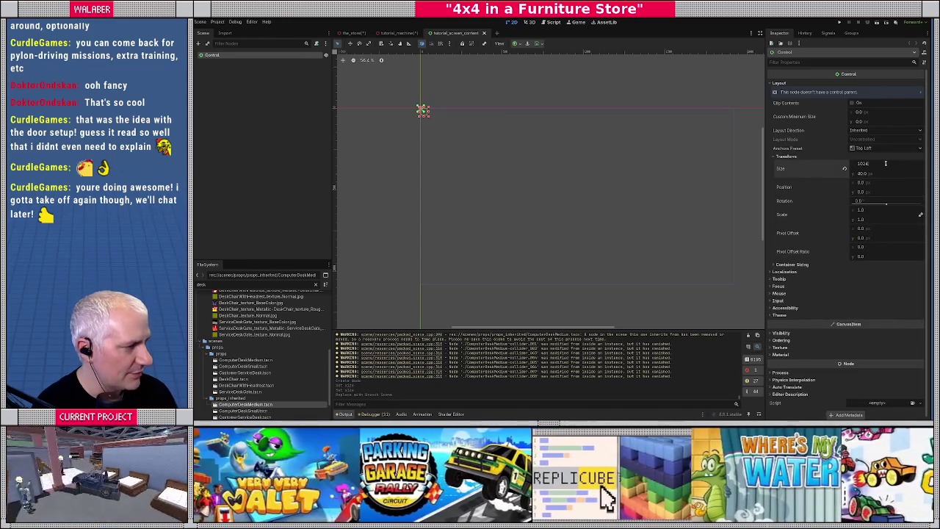
pyautogui.press('Tab')
pyautogui.write('7')
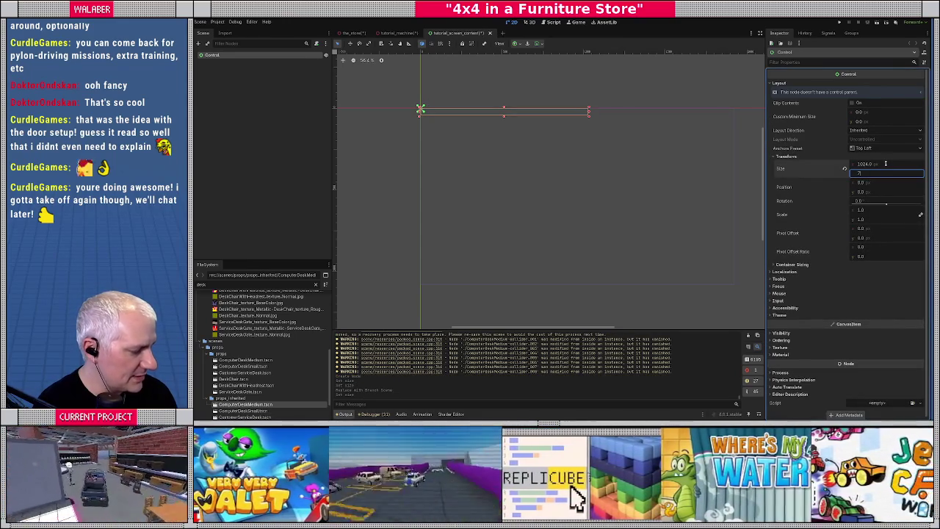
pyautogui.write('68')
pyautogui.press('Return')
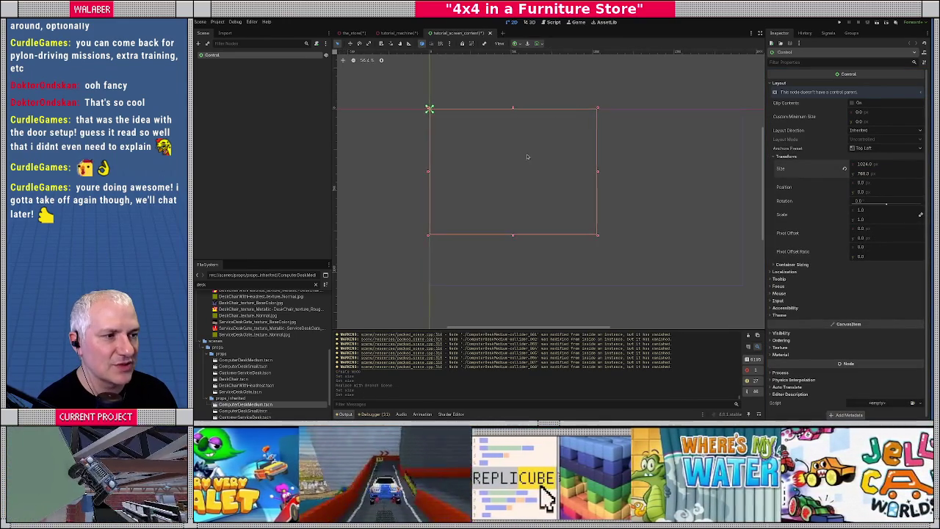
pyautogui.scroll(2, 508, 148)
pyautogui.scroll(2, 387, 160)
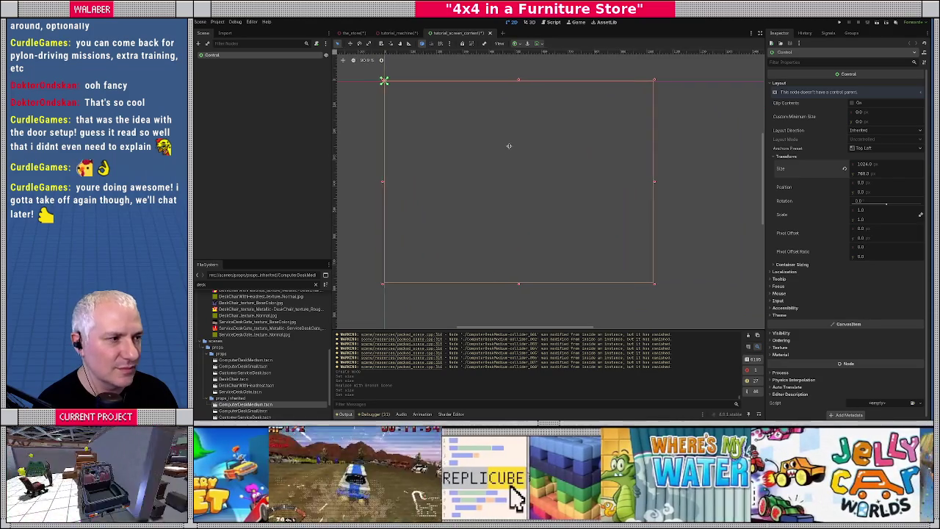
pyautogui.doubleClick(221, 57)
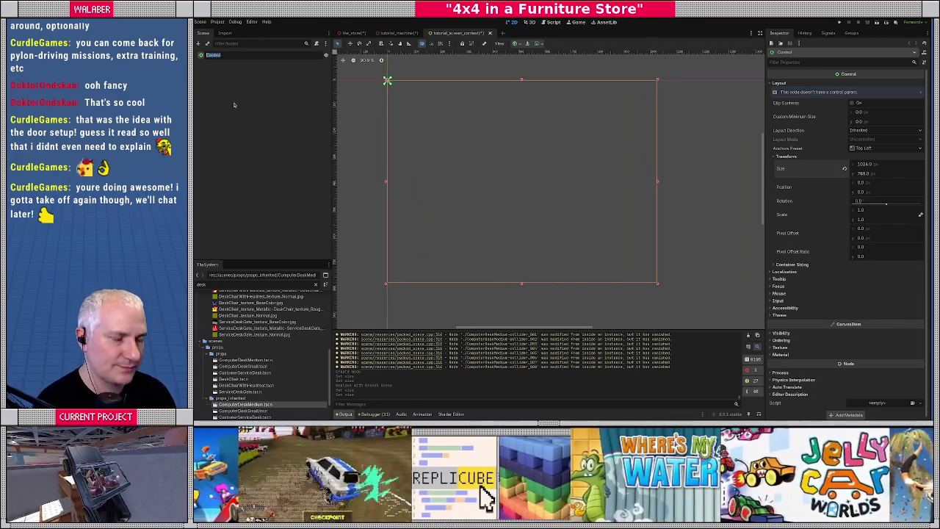
# Rename the root to MonitorContent and add an Idle child with a near-black panel colour
pyautogui.write('Mai')
pyautogui.write('torC')
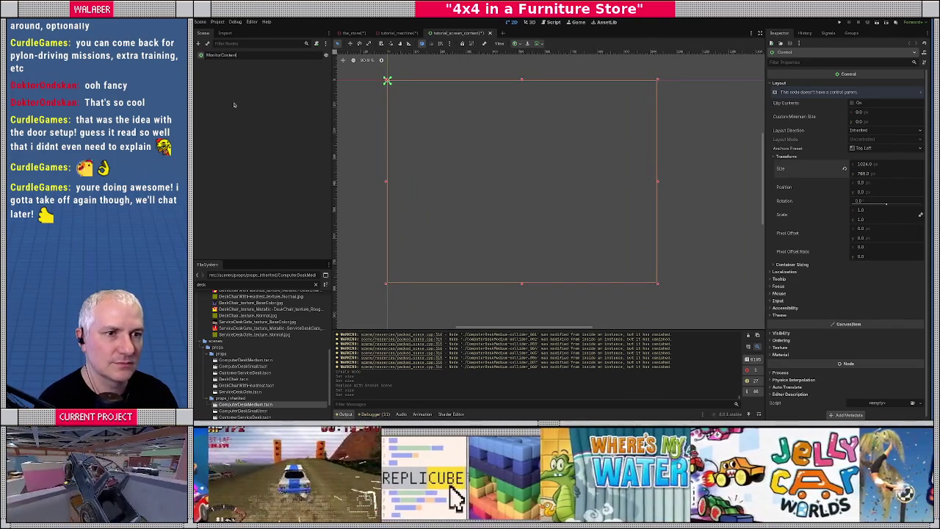
pyautogui.press('Return')
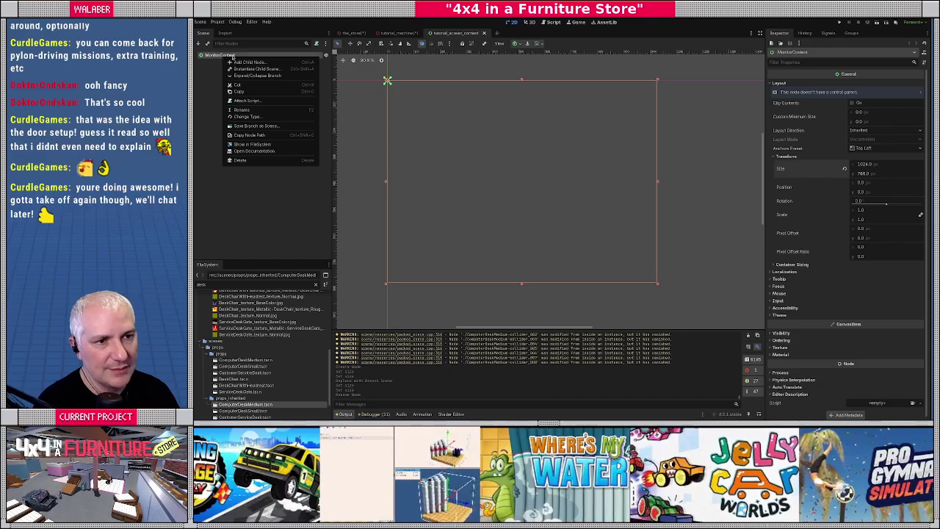
pyautogui.click(245, 64)
pyautogui.write('contr')
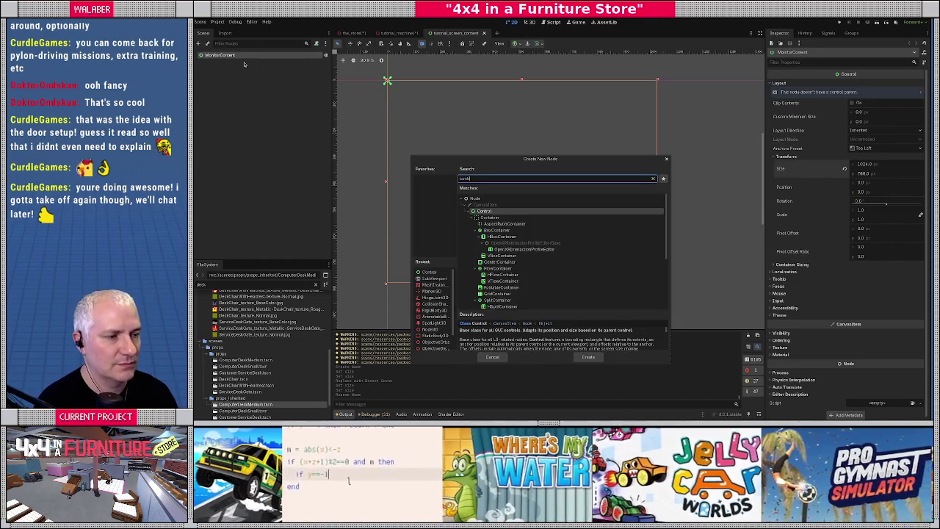
pyautogui.press('Return')
pyautogui.moveTo(923, 110); pyautogui.dragTo(924, 163)
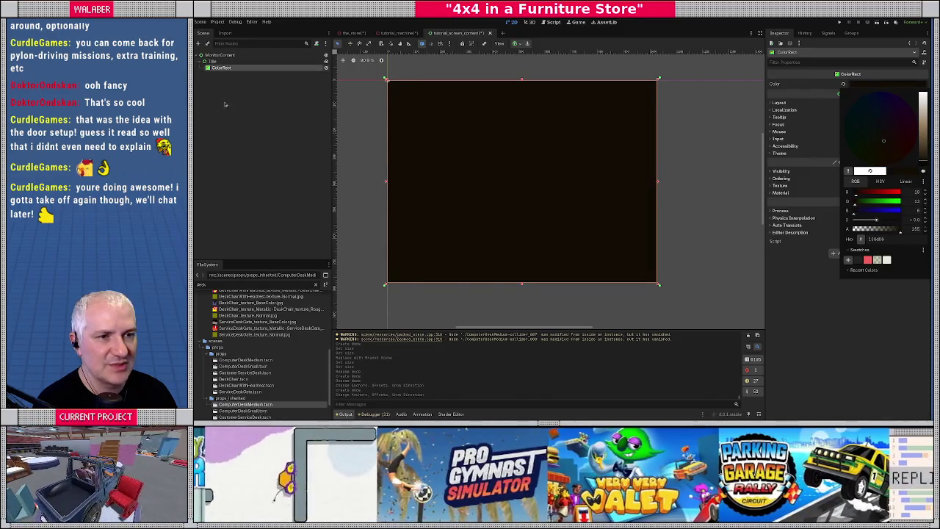
pyautogui.click(224, 103)
# Add a Label under Idle and anchor it to Full Rect
pyautogui.click(213, 61)
pyautogui.rightClick(215, 62)
pyautogui.click(232, 67)
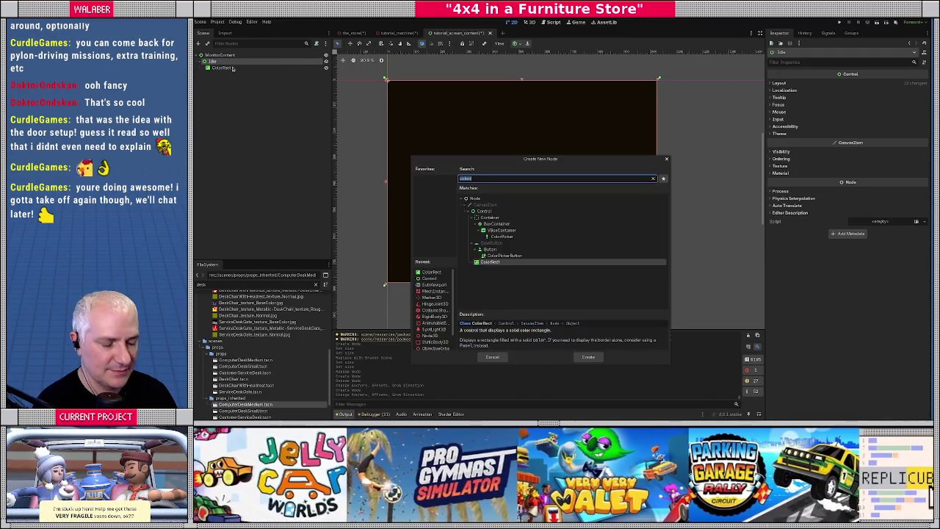
pyautogui.write('label')
pyautogui.press('Return')
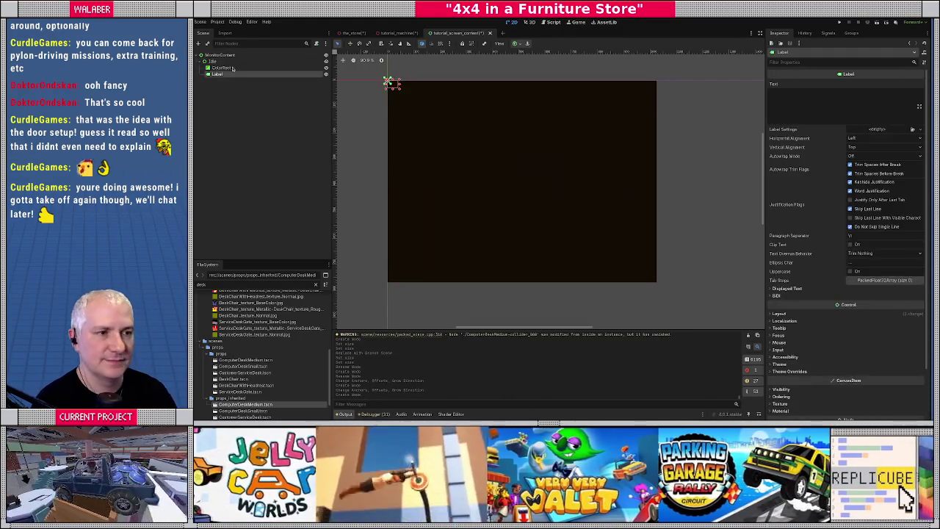
pyautogui.click(516, 44)
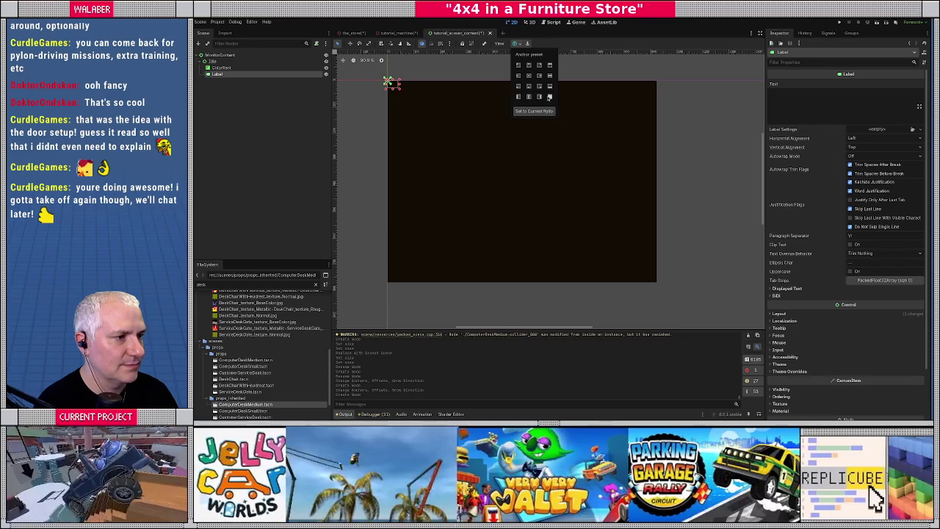
pyautogui.click(550, 97)
# Set the label text to 'IDLE' with a white font colour override
pyautogui.click(801, 115)
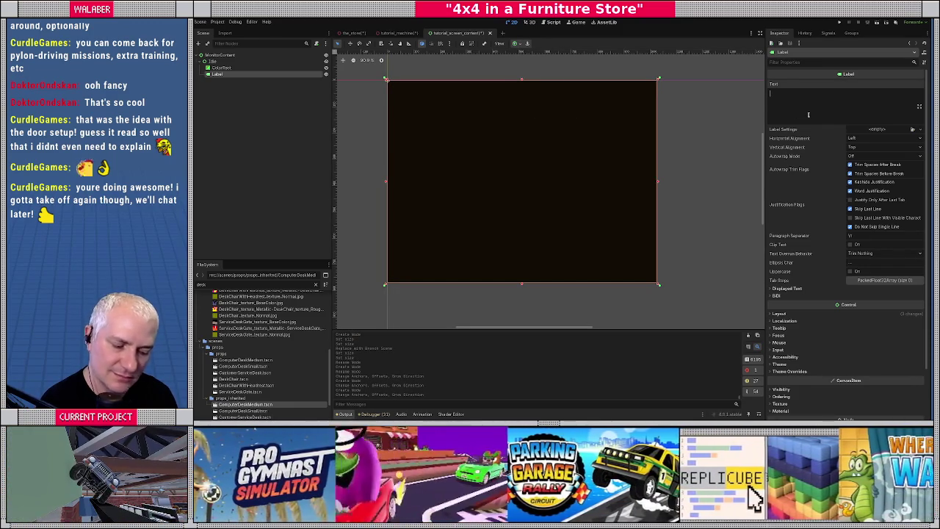
pyautogui.write('IDLE')
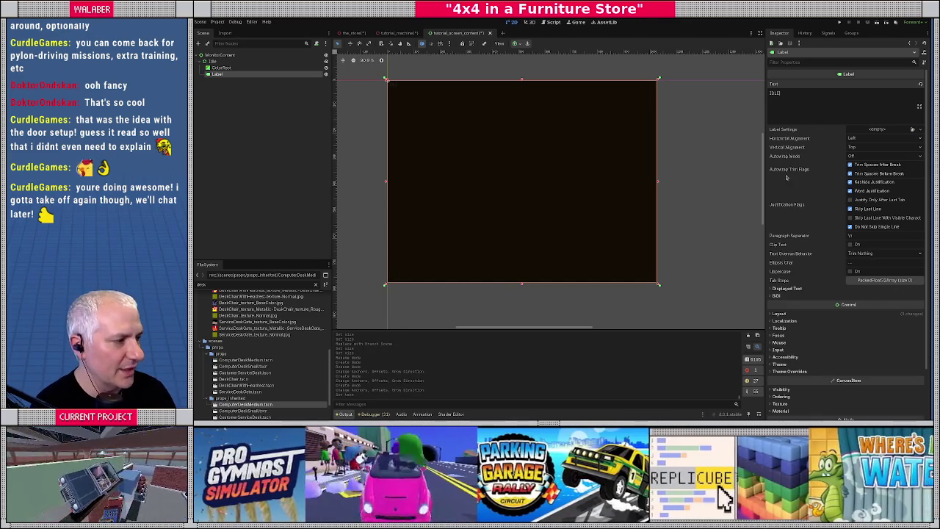
pyautogui.scroll(-2, 777, 317)
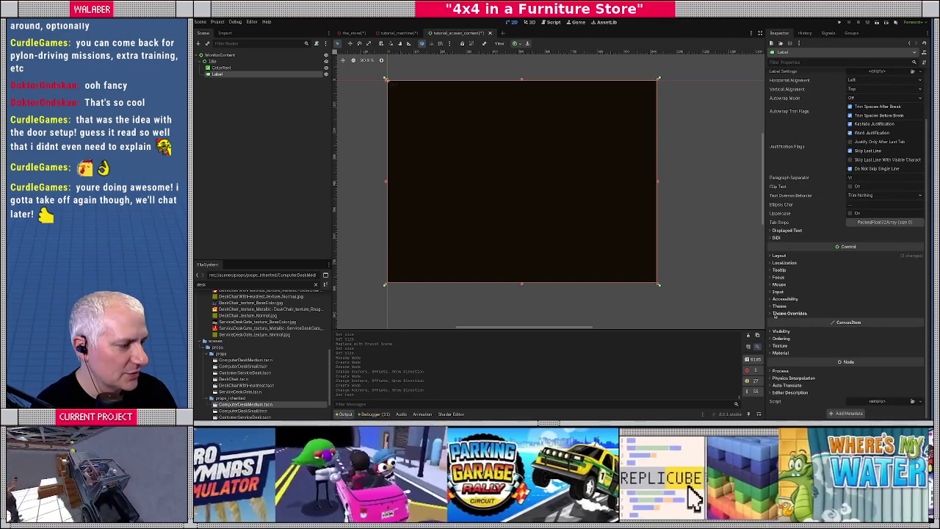
pyautogui.click(775, 314)
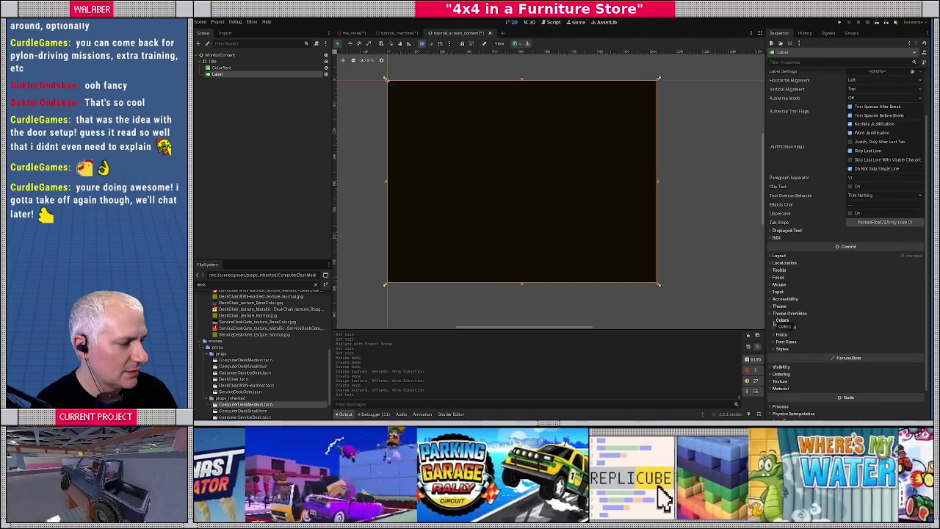
pyautogui.click(775, 321)
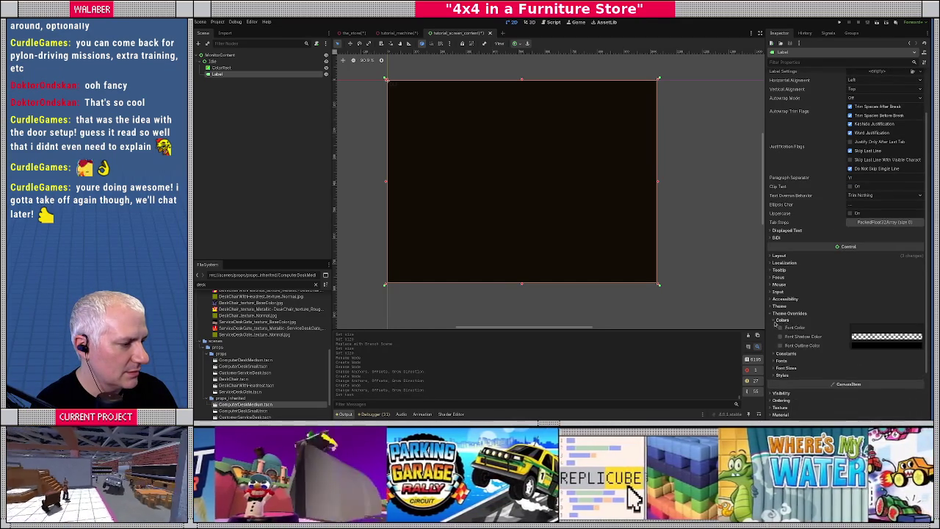
pyautogui.click(780, 328)
pyautogui.click(885, 328)
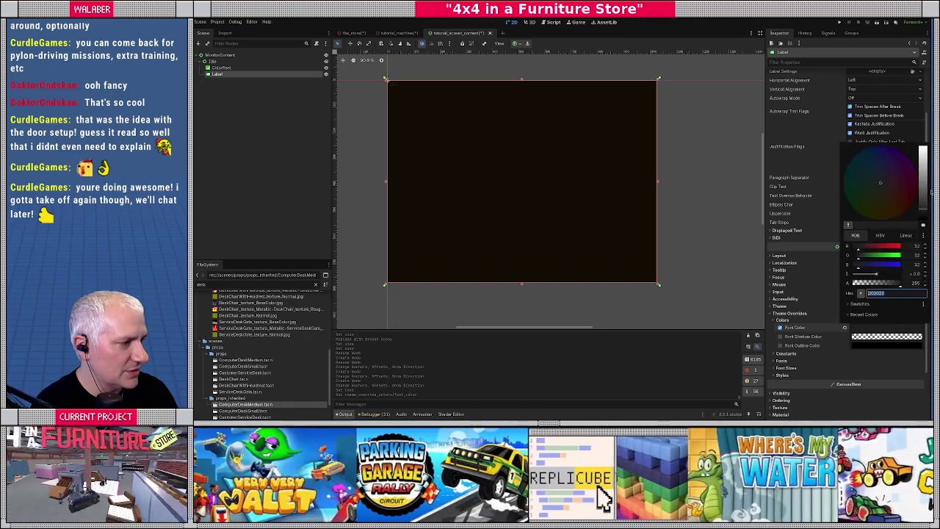
pyautogui.moveTo(922, 212); pyautogui.dragTo(922, 147)
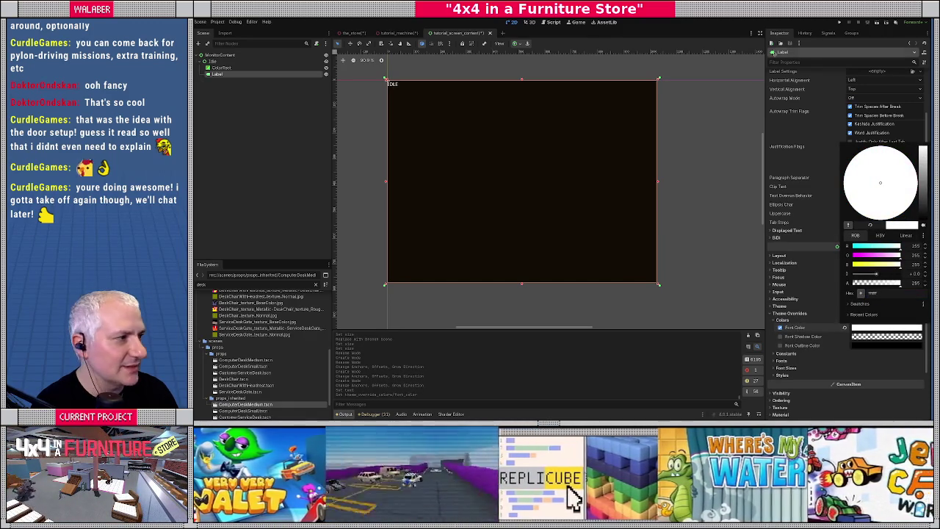
# Enlarge the label's font size and centre the text horizontally and vertically
pyautogui.click(780, 367)
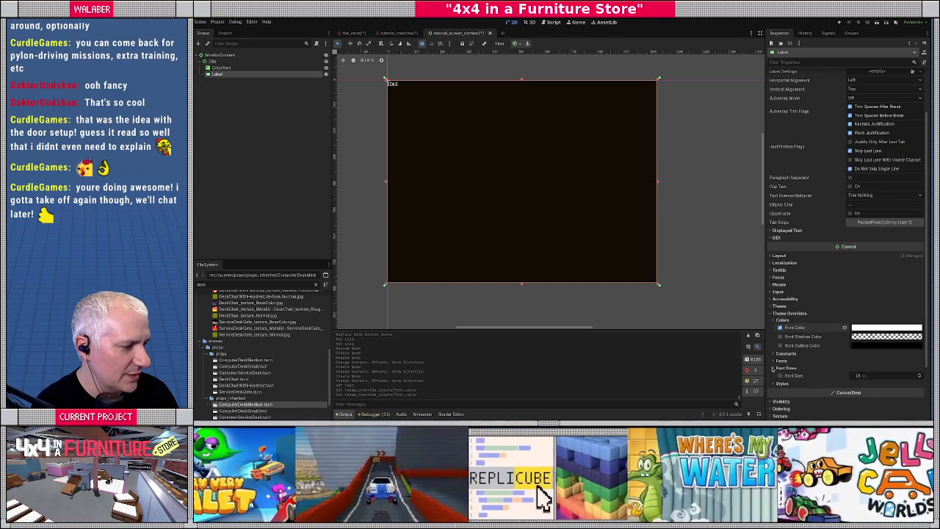
pyautogui.click(780, 376)
pyautogui.write('8')
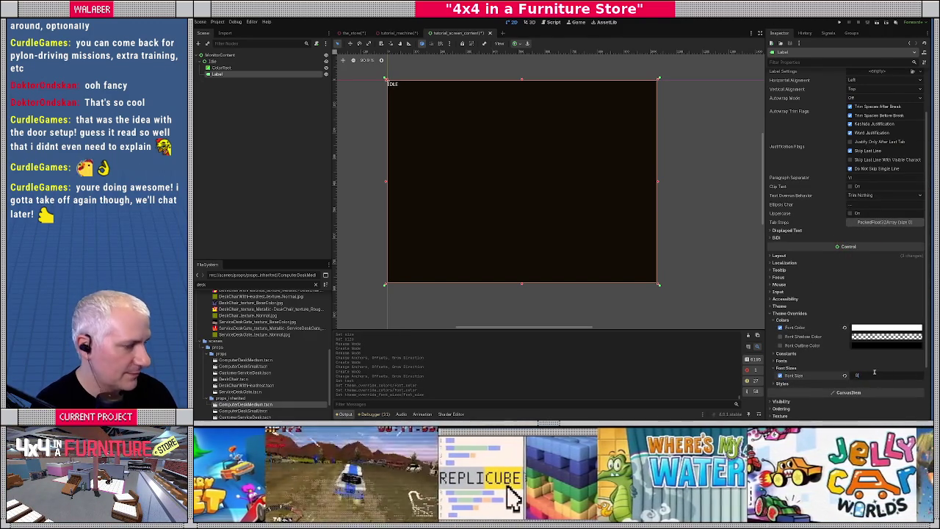
pyautogui.press('Return')
pyautogui.scroll(3, 890, 126)
pyautogui.click(852, 137)
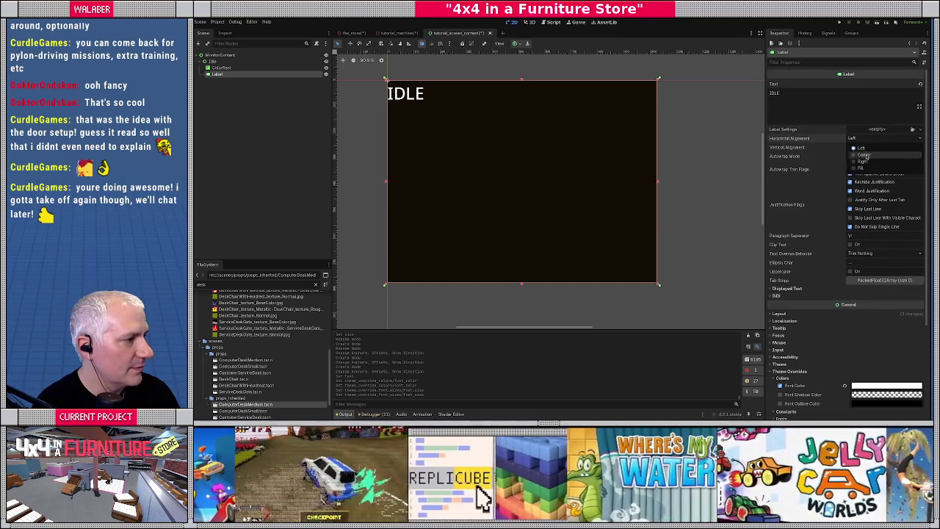
pyautogui.click(865, 156)
pyautogui.click(862, 147)
pyautogui.click(865, 166)
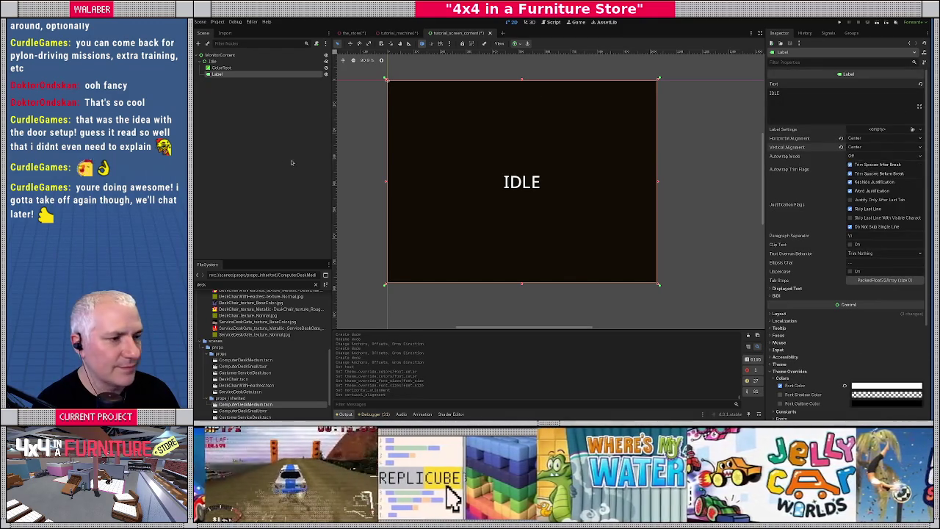
pyautogui.click(291, 162)
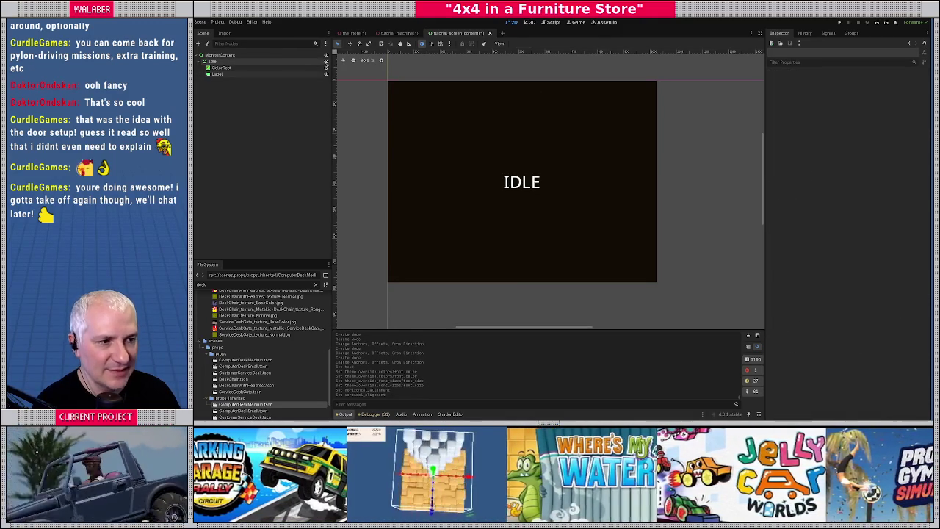
# Hide the Idle screen and add a Control node under the root with the Full Rect anchor preset
pyautogui.click(326, 61)
pyautogui.rightClick(213, 57)
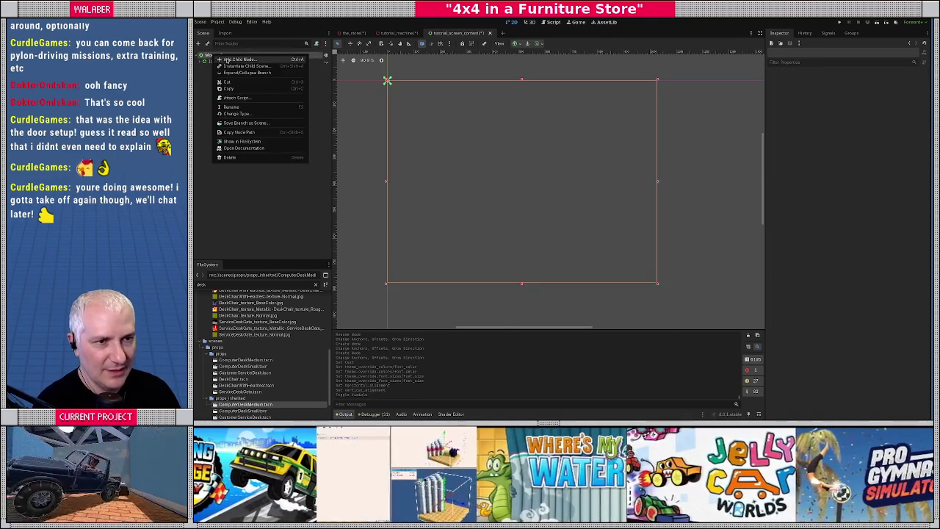
pyautogui.click(229, 59)
pyautogui.write('contro')
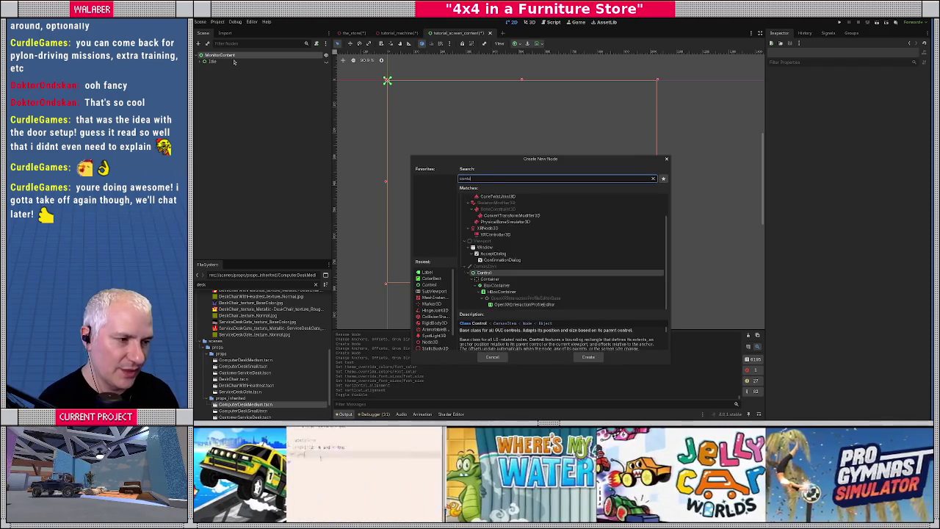
pyautogui.press('Return')
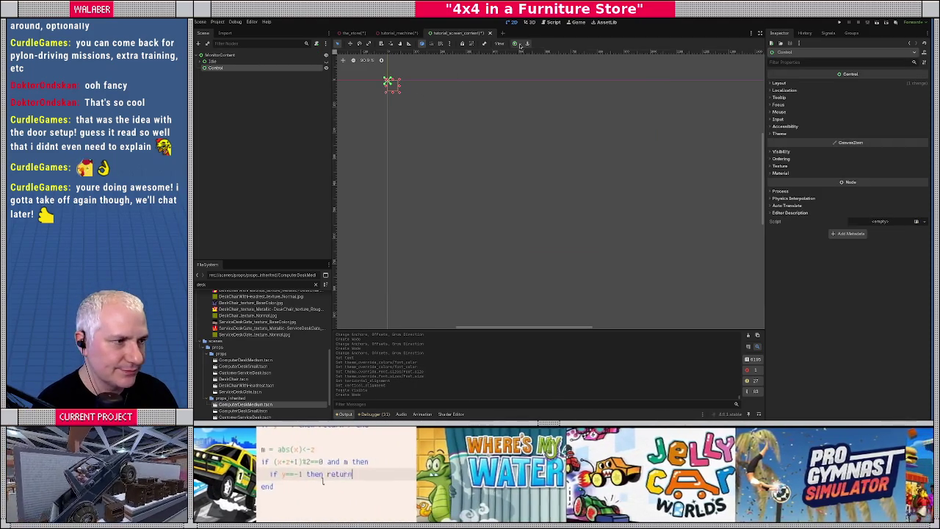
pyautogui.click(527, 44)
pyautogui.click(549, 99)
# Rename the new Control node to 'Dymo' for the Dyno screen
pyautogui.click(223, 72)
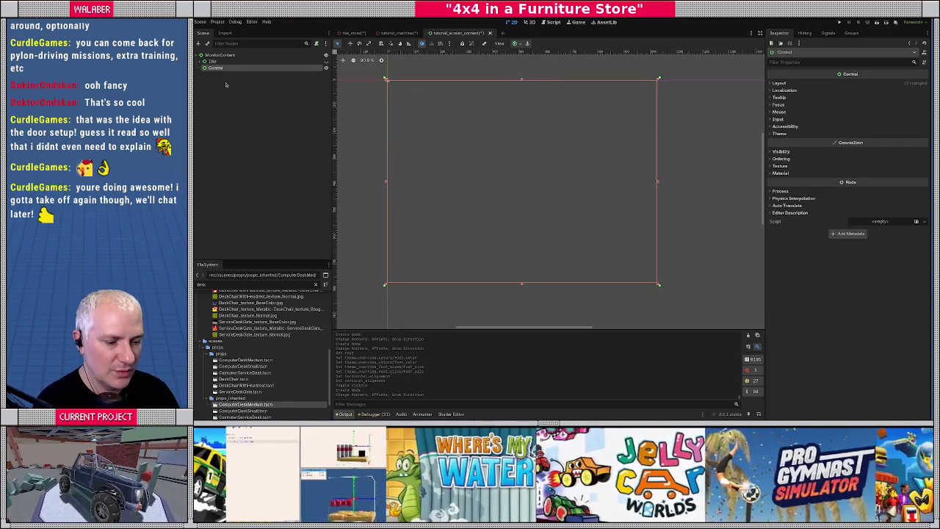
pyautogui.doubleClick(217, 68)
pyautogui.write('Dymo')
pyautogui.press('Return')
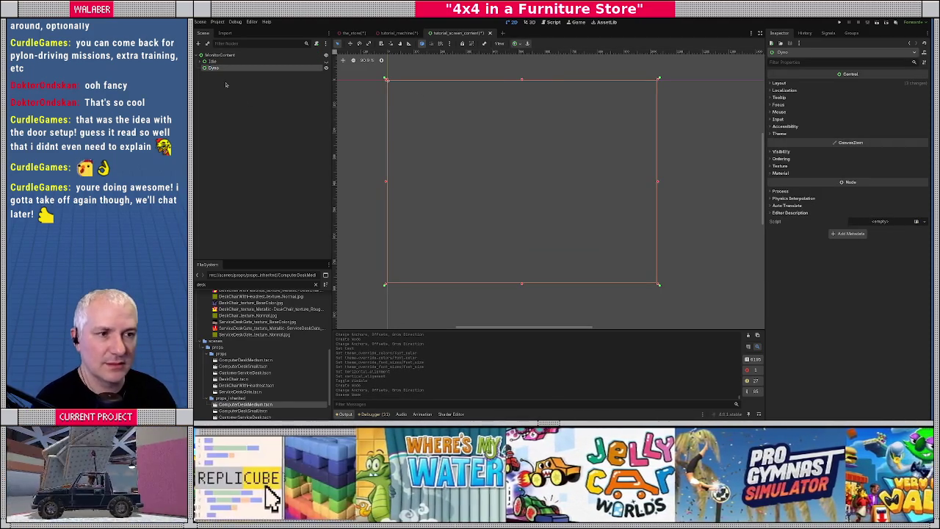
# Add a ColorRect child under Dyno anchored Full Rect to fill the screen
pyautogui.rightClick(217, 68)
pyautogui.click(236, 77)
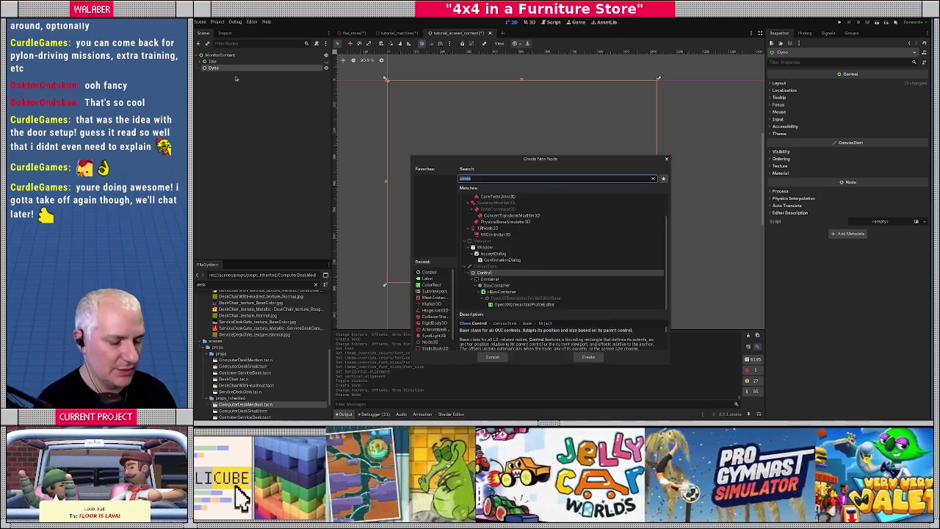
pyautogui.write('colorr')
pyautogui.press('Return')
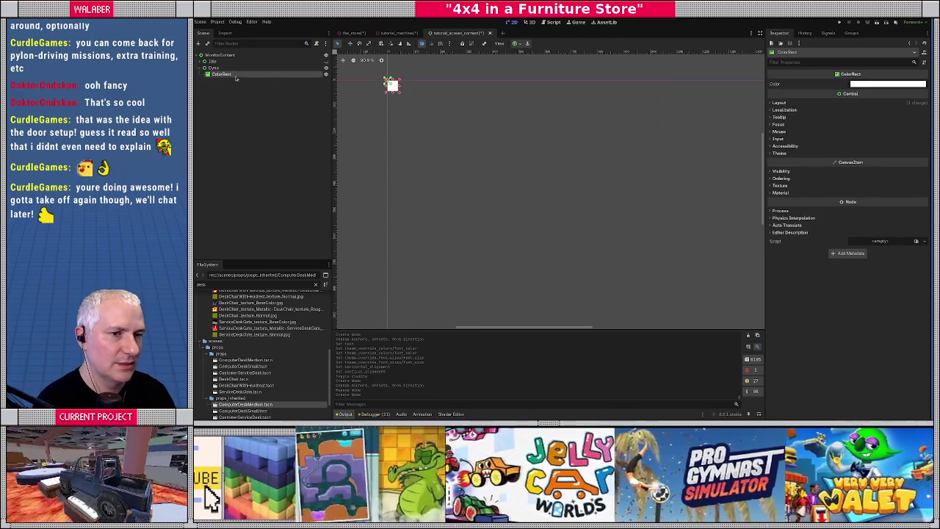
pyautogui.click(517, 43)
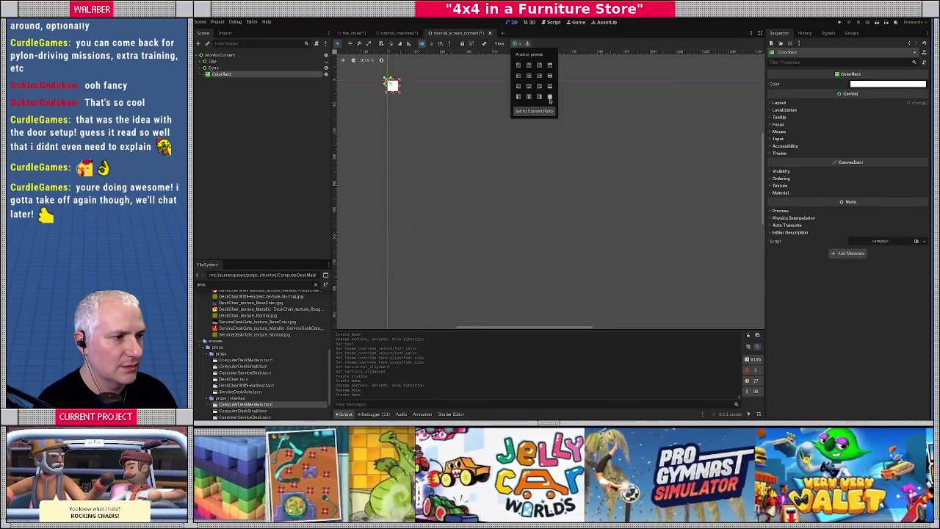
pyautogui.click(549, 96)
# Set the ColorRect's Color to a deep blue
pyautogui.click(887, 84)
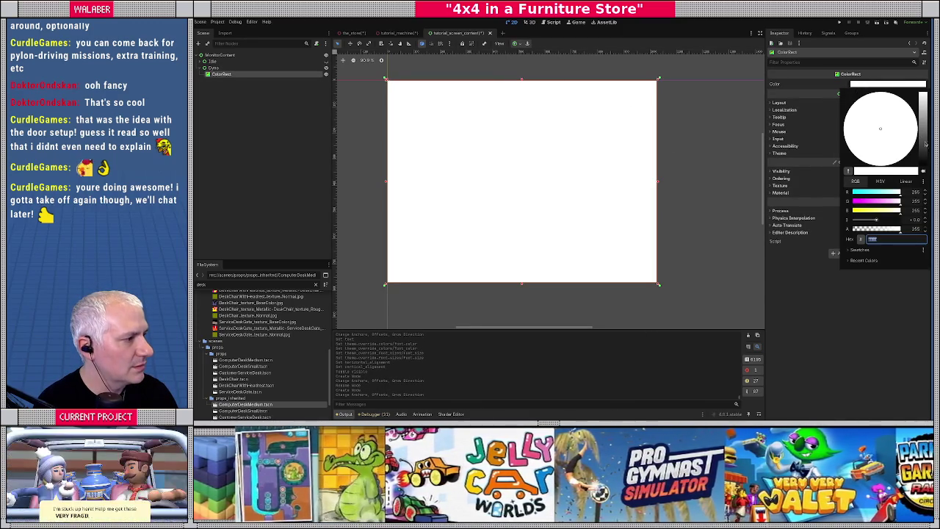
pyautogui.moveTo(925, 145); pyautogui.dragTo(868, 105)
pyautogui.click(924, 119)
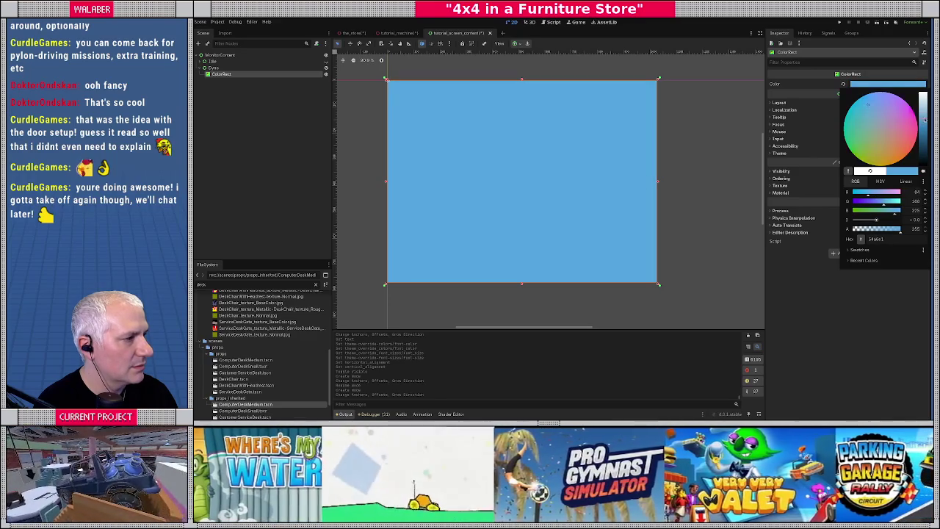
pyautogui.moveTo(924, 119); pyautogui.dragTo(923, 130)
# Dismiss the colour picker so the blue background stays applied
pyautogui.click(291, 113)
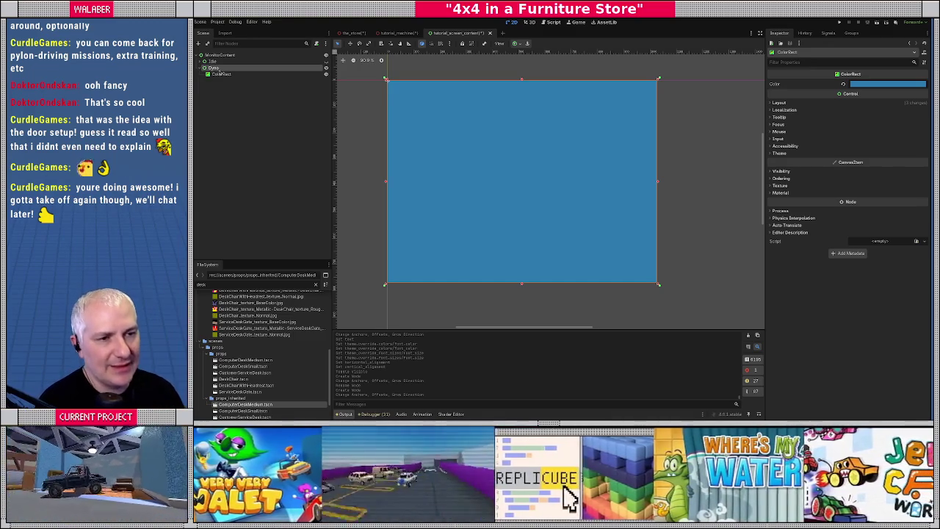
# Add a Panel under Dyno and resize it into a tall pale rectangle on the blue screen
pyautogui.click(220, 70)
pyautogui.click(216, 74)
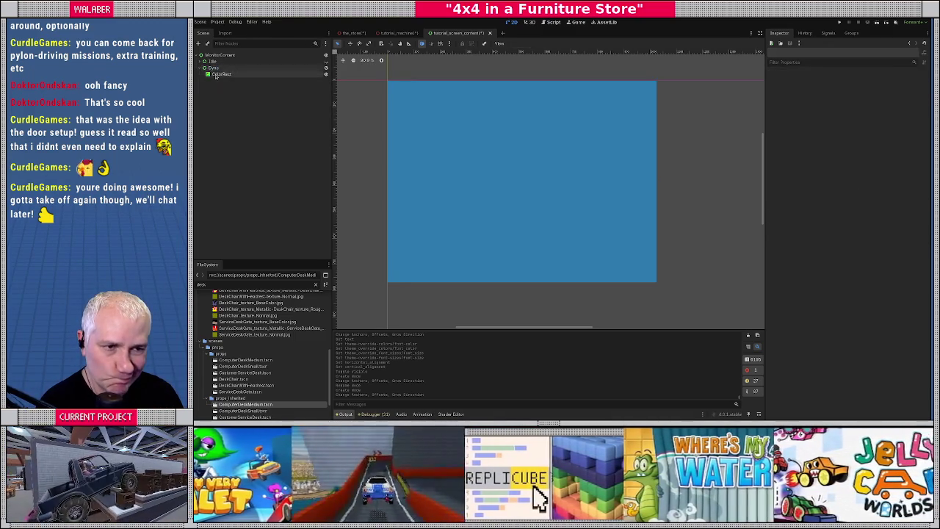
pyautogui.rightClick(220, 68)
pyautogui.click(241, 76)
pyautogui.write('panel')
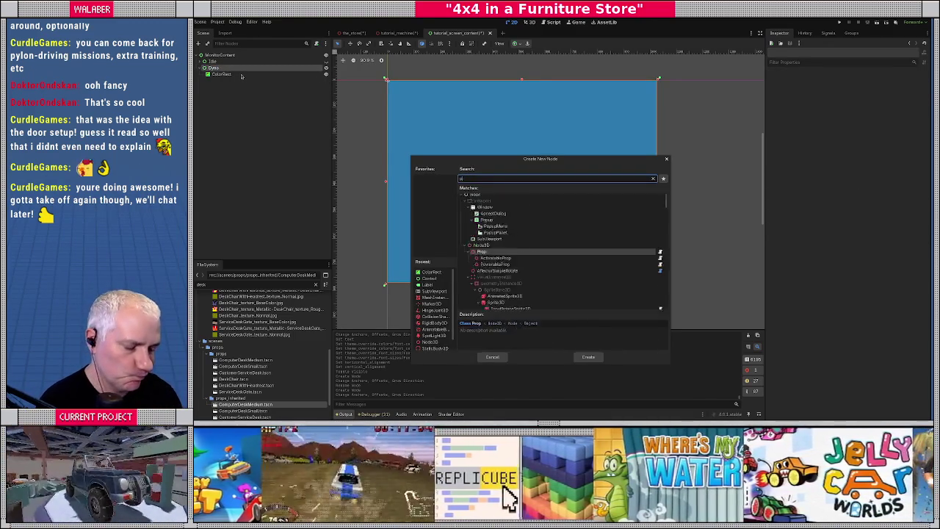
pyautogui.press('Return')
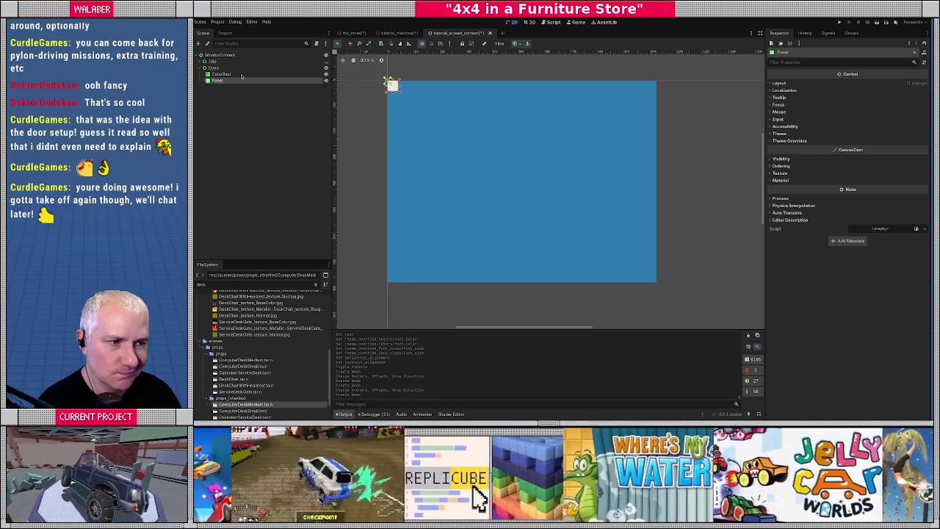
pyautogui.moveTo(400, 96)
pyautogui.mouseDown()
pyautogui.moveTo(524, 290)
pyautogui.moveTo(531, 273)
pyautogui.mouseUp()
pyautogui.moveTo(459, 80); pyautogui.dragTo(460, 134)
pyautogui.moveTo(385, 206); pyautogui.dragTo(395, 206)
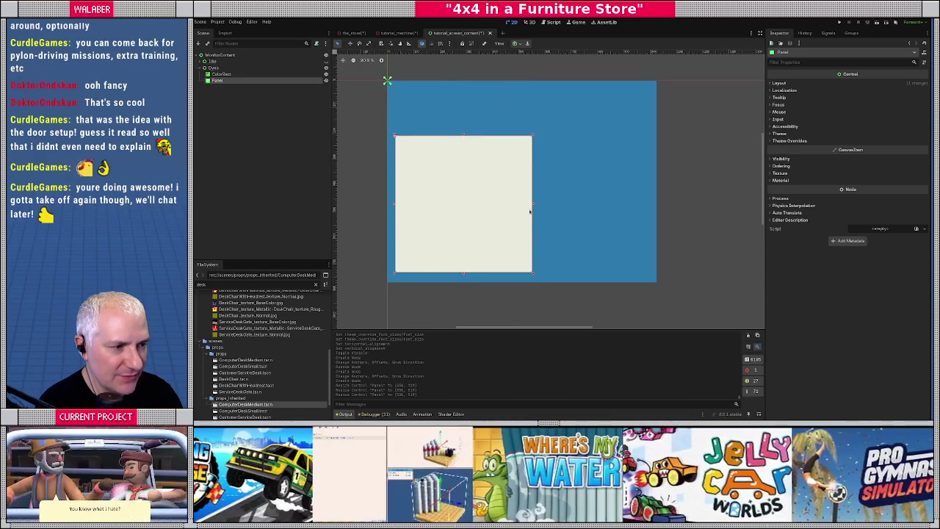
pyautogui.moveTo(533, 207); pyautogui.dragTo(518, 205)
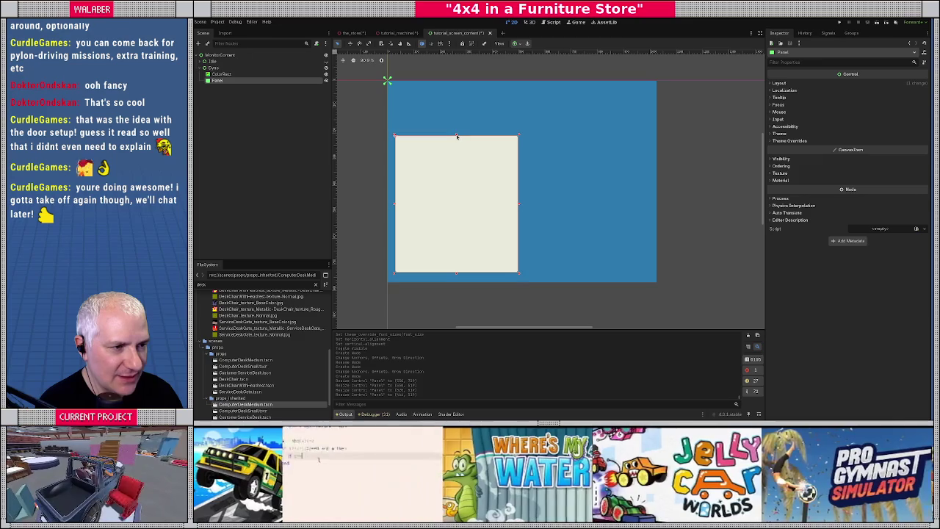
pyautogui.moveTo(456, 136); pyautogui.dragTo(455, 133)
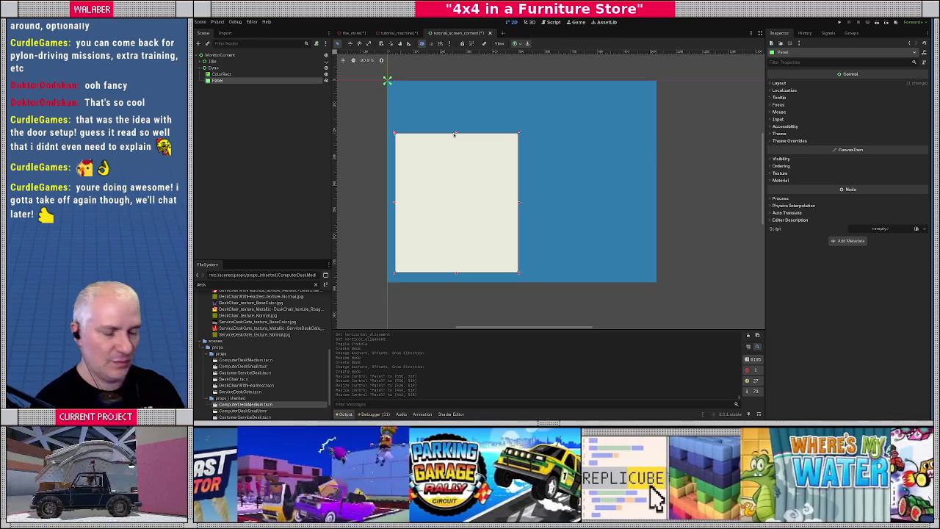
# Add a Label child to the Panel with the Top Wide anchor preset
pyautogui.rightClick(245, 82)
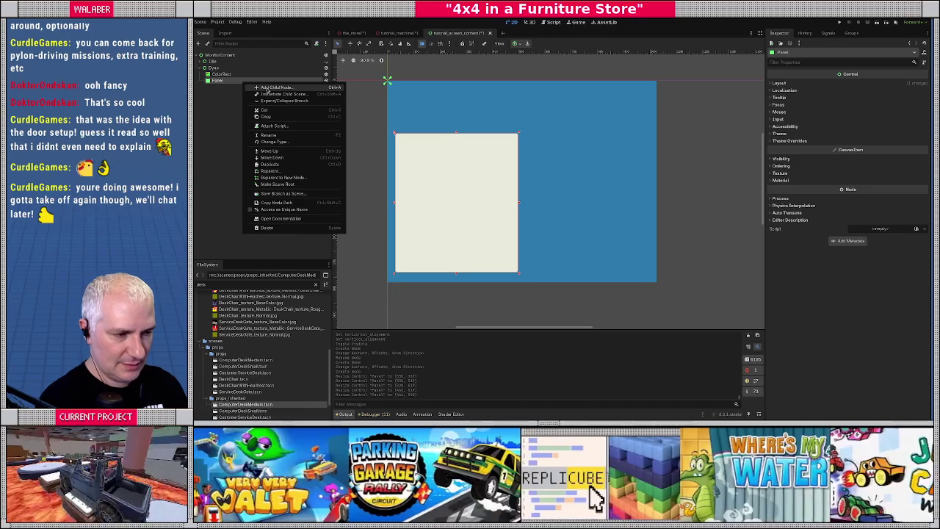
pyautogui.click(268, 87)
pyautogui.write('label')
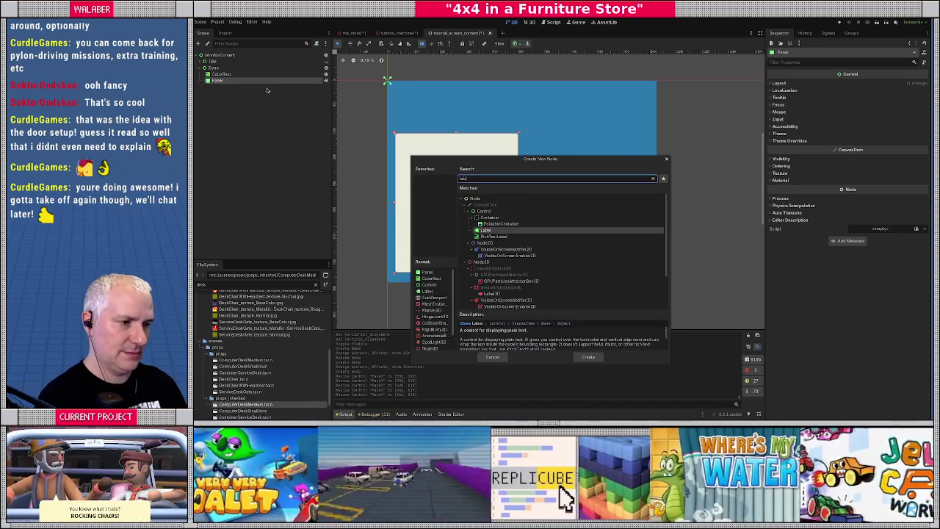
pyautogui.press('Return')
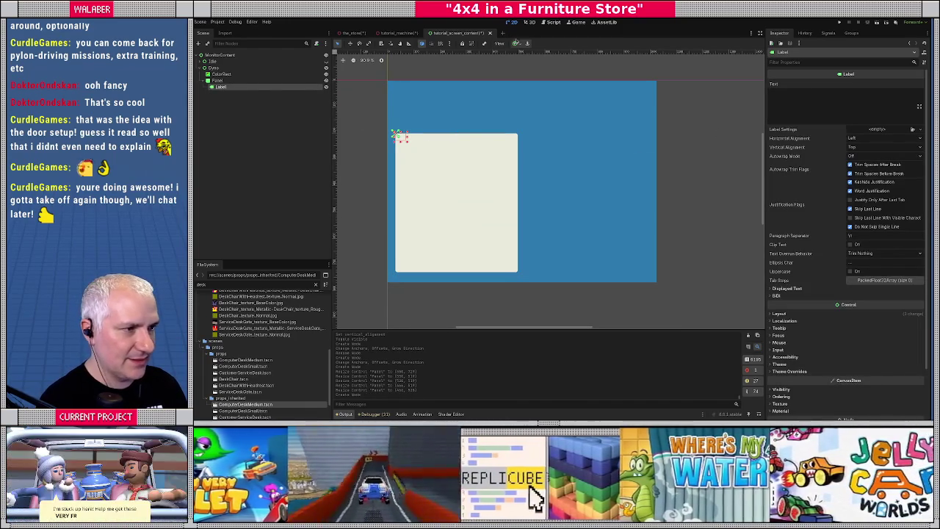
pyautogui.click(517, 42)
pyautogui.click(549, 64)
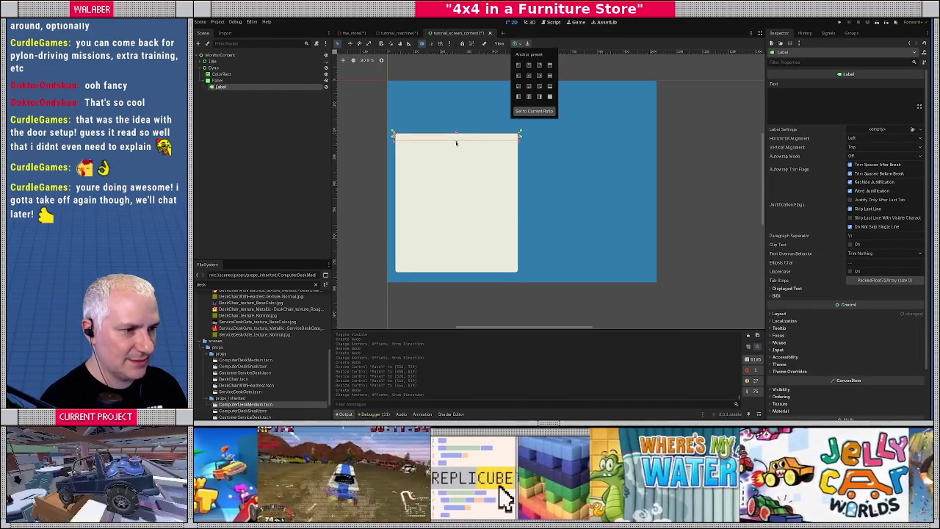
# Make the Label taller, set its text to 'Hi' and override font size to 32
pyautogui.moveTo(456, 142); pyautogui.dragTo(456, 160)
pyautogui.click(791, 96)
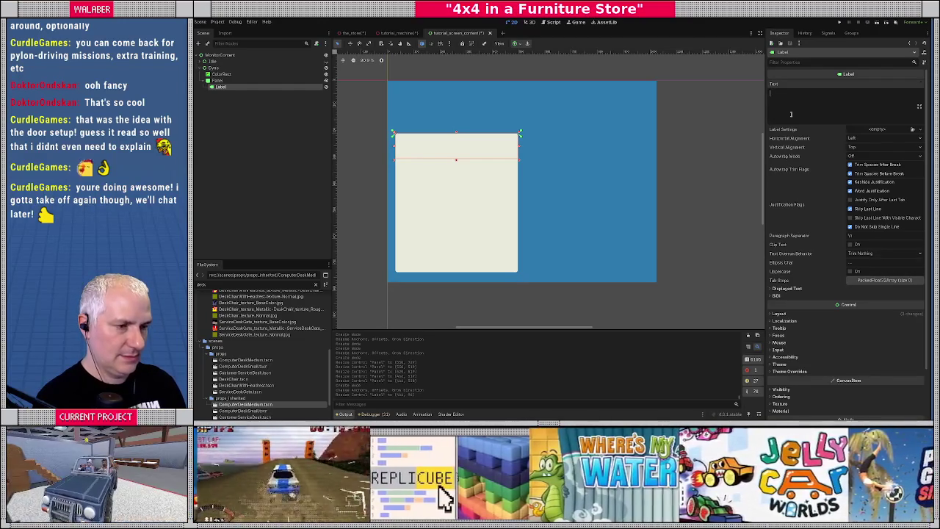
pyautogui.write('Hi')
pyautogui.scroll(-2, 783, 345)
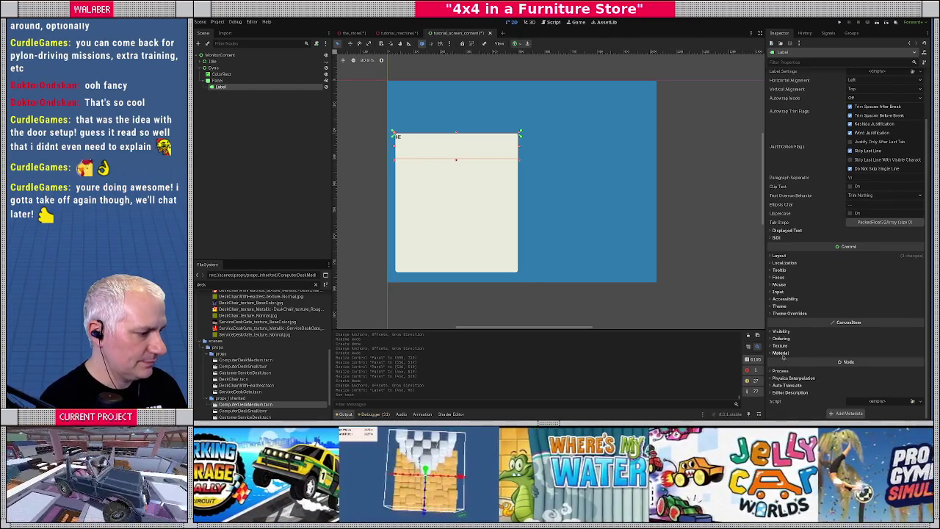
pyautogui.click(779, 313)
pyautogui.click(777, 342)
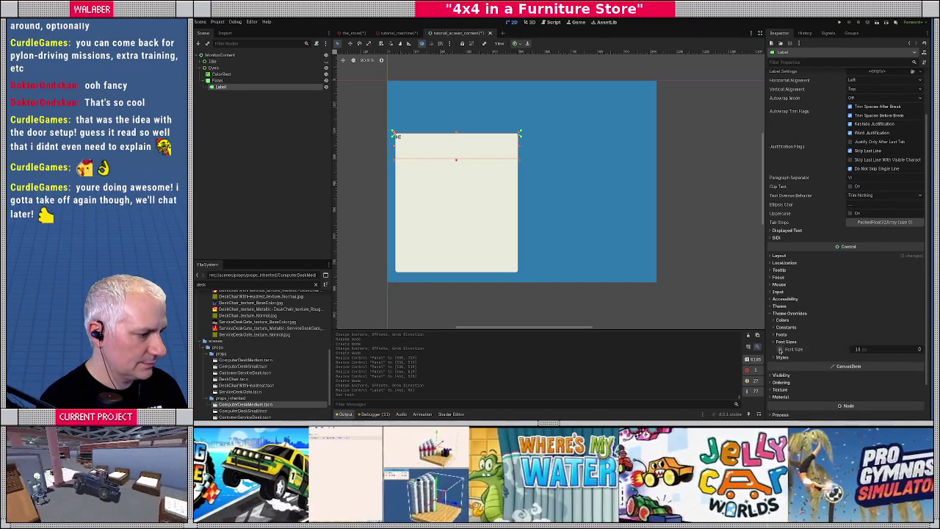
pyautogui.click(779, 350)
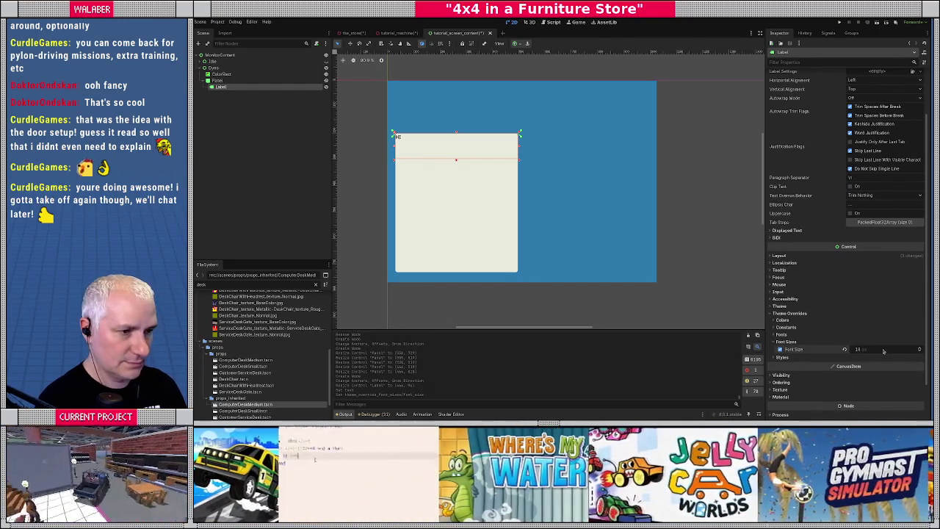
pyautogui.write('32')
pyautogui.press('Return')
# Centre the label text horizontally and raise its font size to 48
pyautogui.scroll(3, 844, 221)
pyautogui.click(885, 138)
pyautogui.click(866, 156)
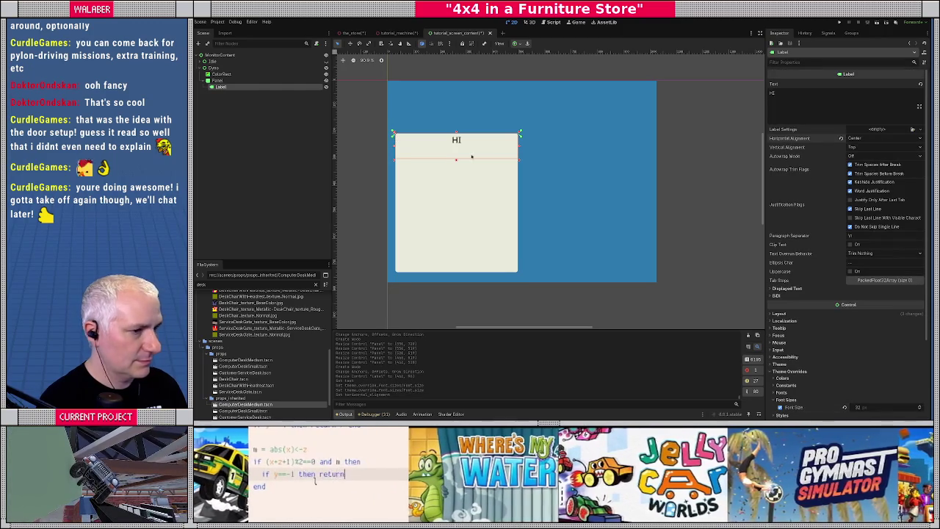
pyautogui.scroll(-3, 844, 293)
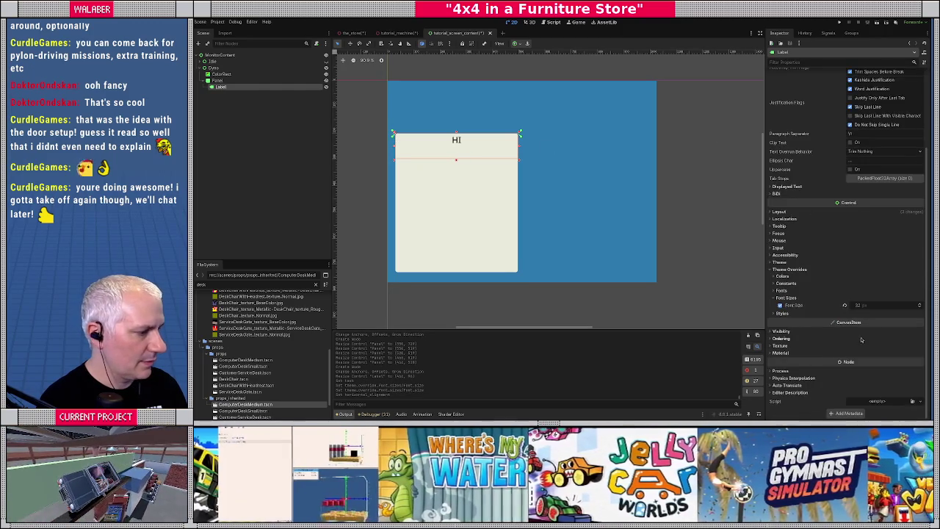
pyautogui.click(875, 308)
pyautogui.write('48')
pyautogui.press('Return')
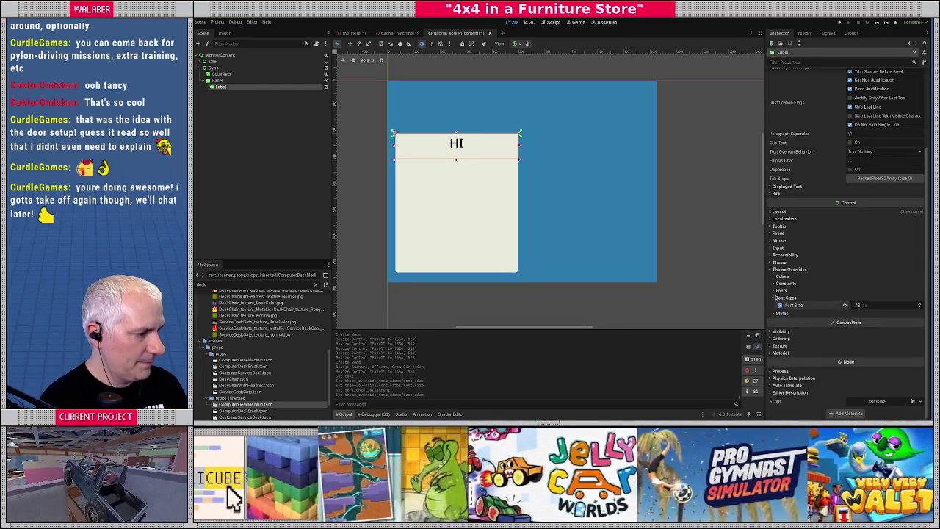
# Override the Label's font with a bold NotoSans font found by searching 'bold'
pyautogui.click(775, 314)
pyautogui.click(774, 313)
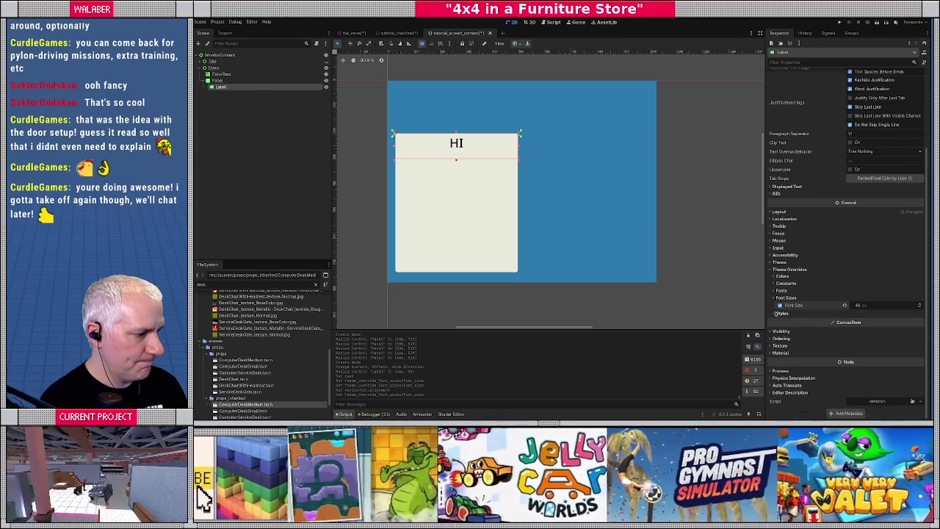
pyautogui.click(777, 290)
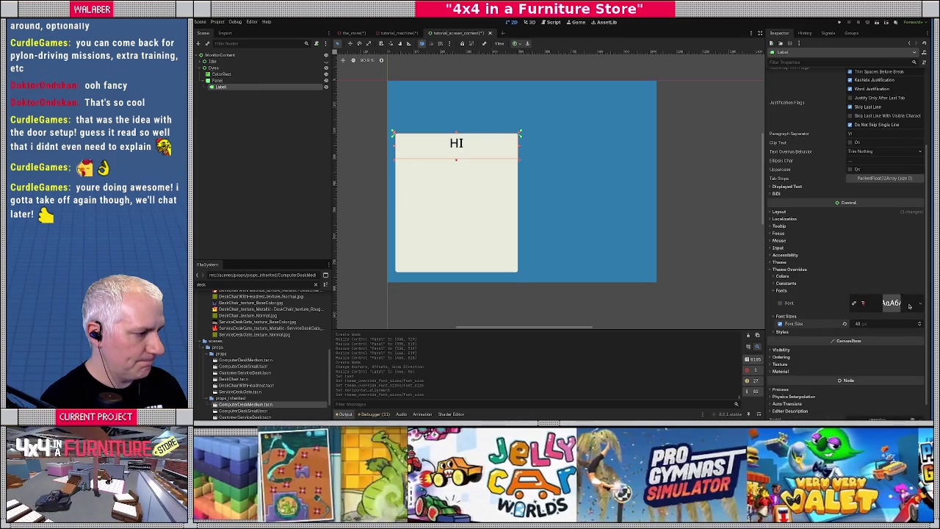
pyautogui.click(781, 303)
pyautogui.click(920, 303)
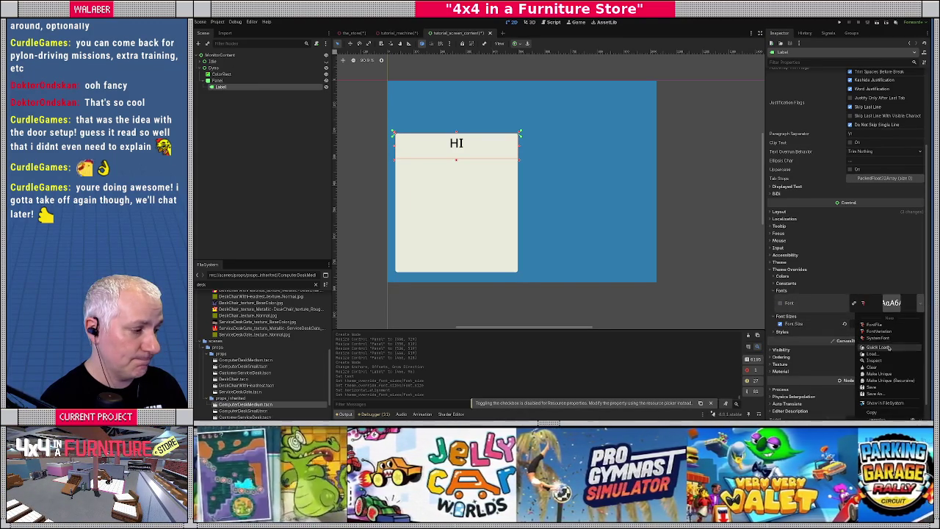
pyautogui.click(889, 345)
pyautogui.write('bold')
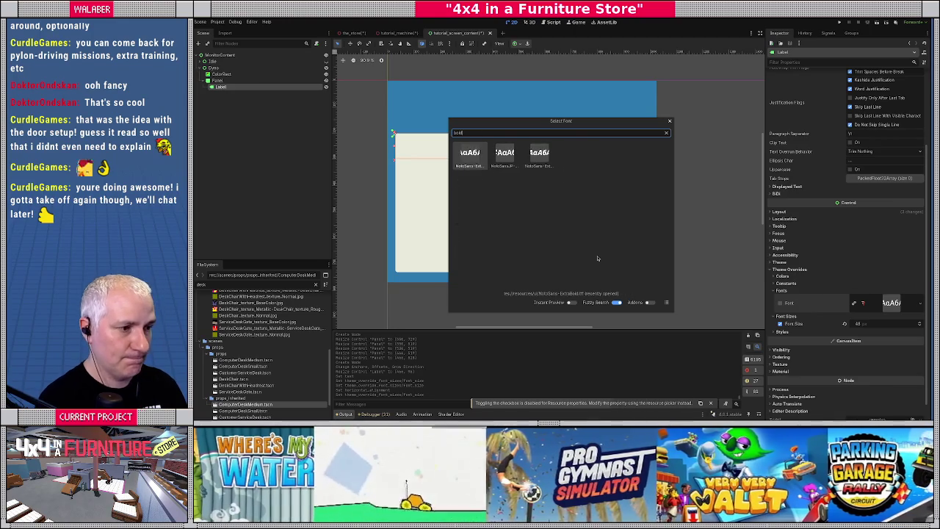
pyautogui.click(475, 160)
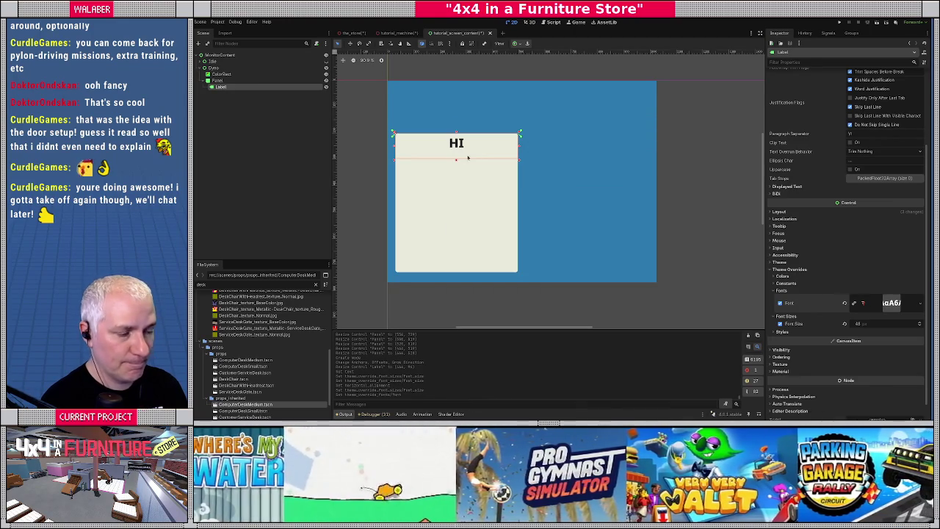
pyautogui.click(457, 142)
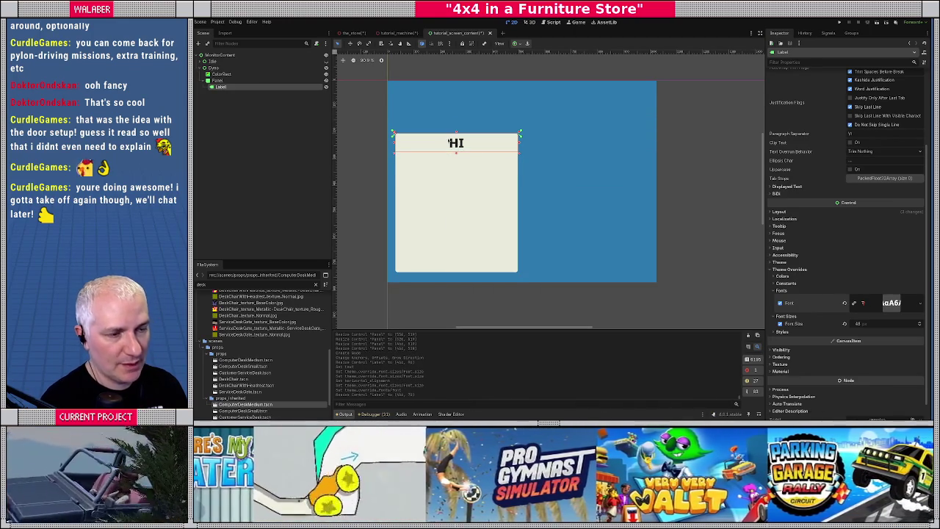
pyautogui.click(218, 81)
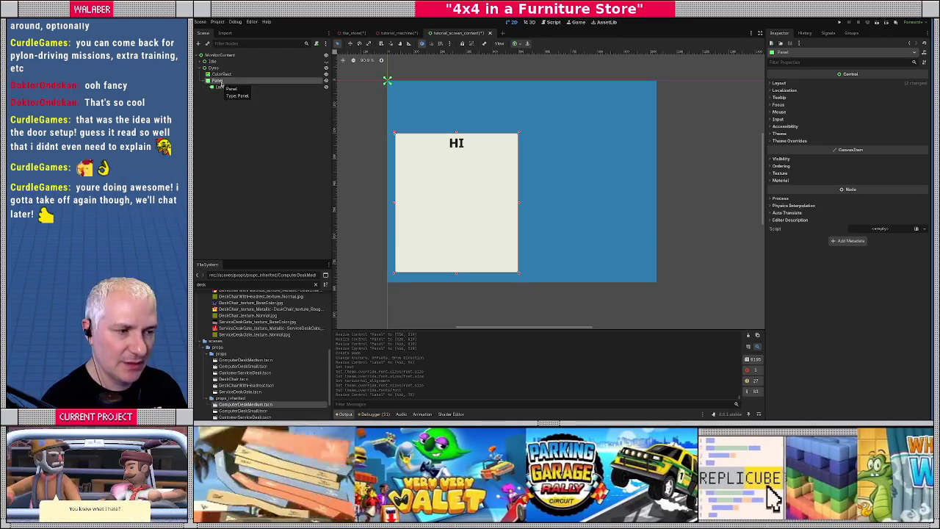
# Add a Full Rect HBoxContainer to the Panel, insetting its sides and bottom slightly
pyautogui.rightClick(223, 82)
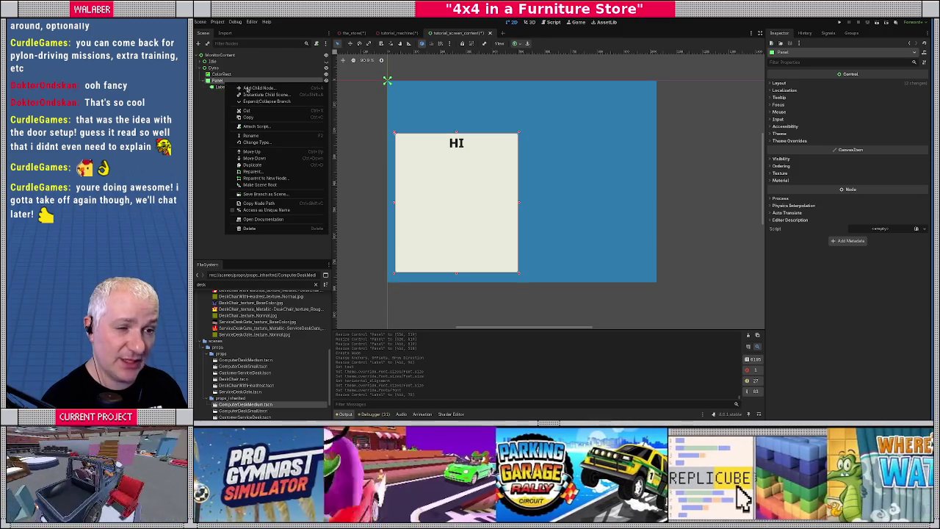
pyautogui.click(247, 88)
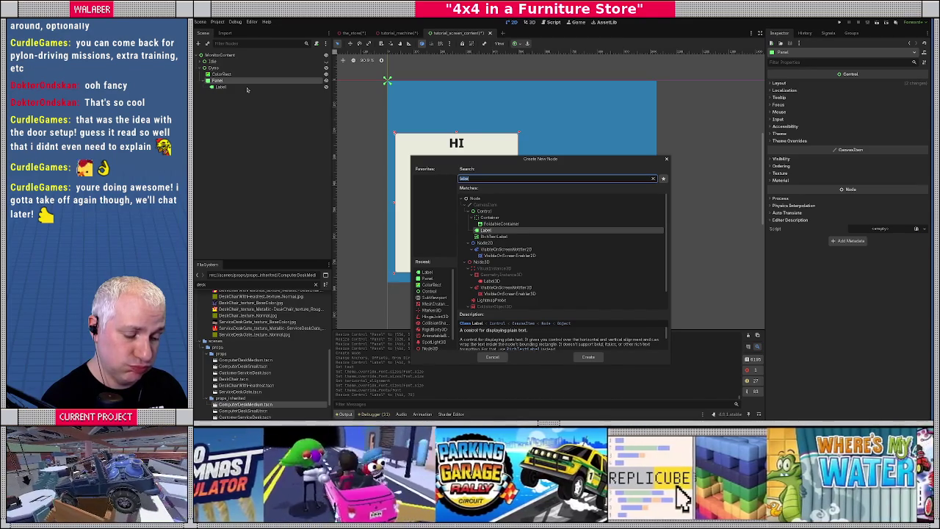
pyautogui.write('hbo')
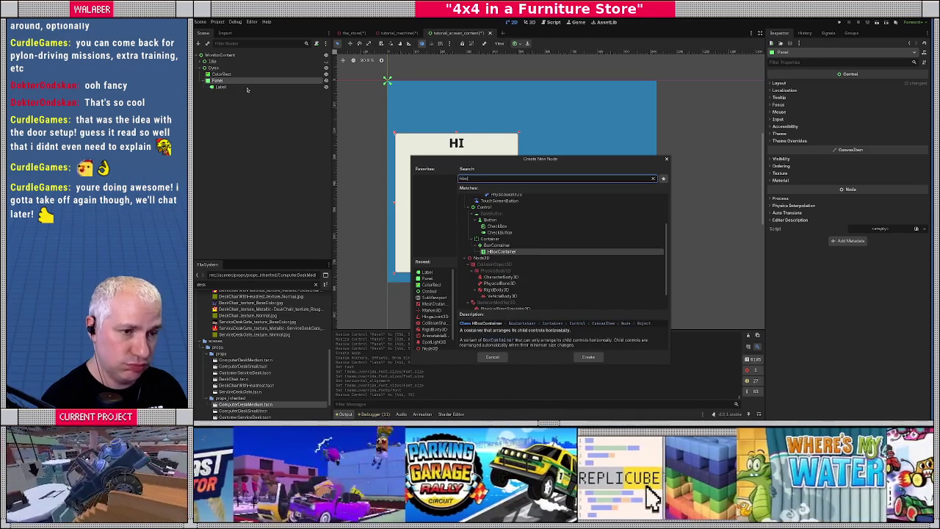
pyautogui.press('Return')
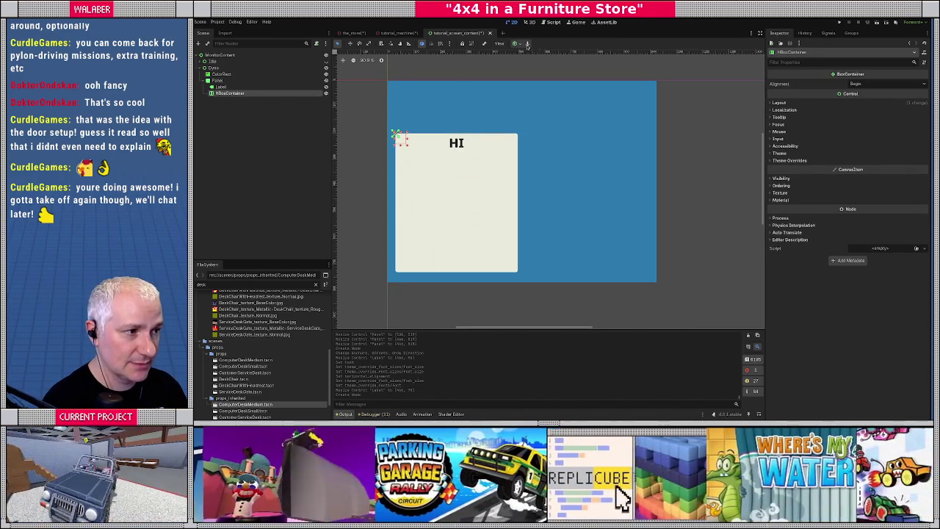
pyautogui.click(518, 44)
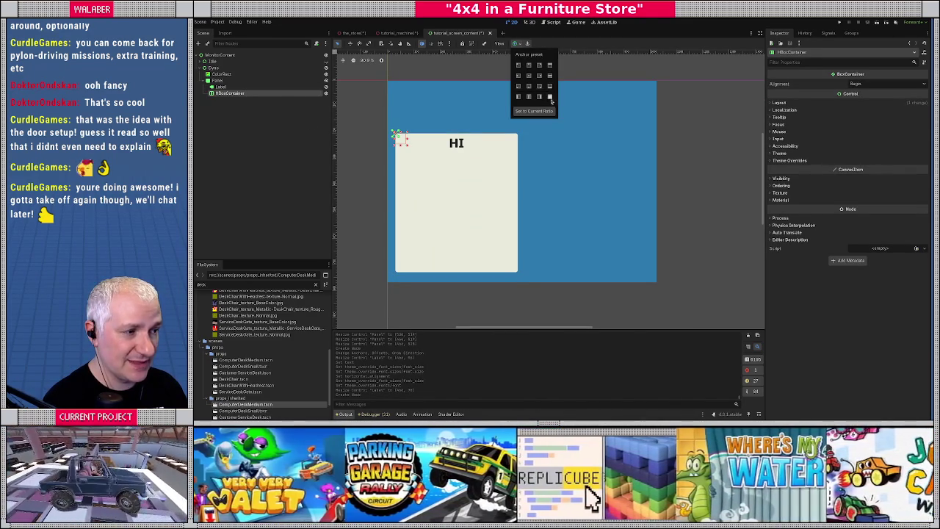
pyautogui.click(549, 97)
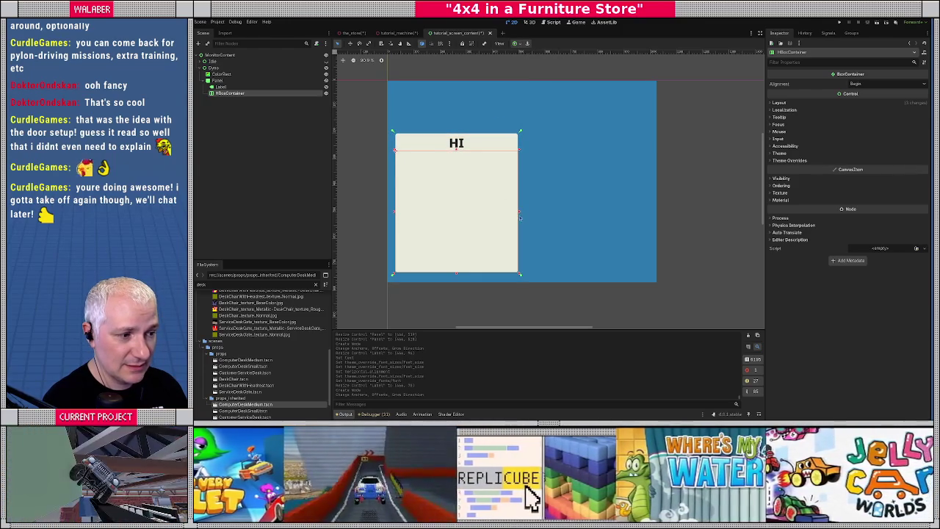
pyautogui.moveTo(519, 216); pyautogui.dragTo(510, 217)
pyautogui.moveTo(396, 211); pyautogui.dragTo(402, 212)
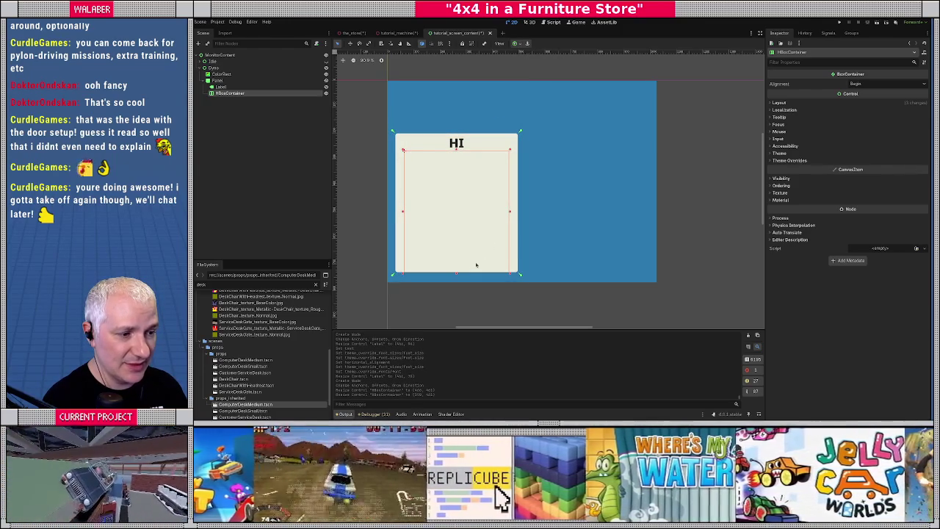
pyautogui.moveTo(459, 275); pyautogui.dragTo(456, 263)
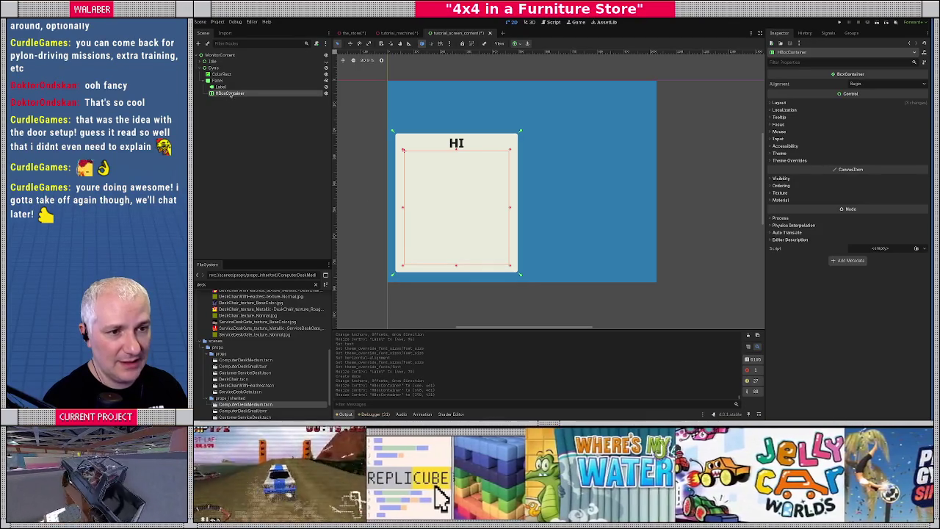
# Nest a VBoxContainer in the HBoxContainer with Horizontal Expand checked, then start adding its child
pyautogui.rightClick(231, 94)
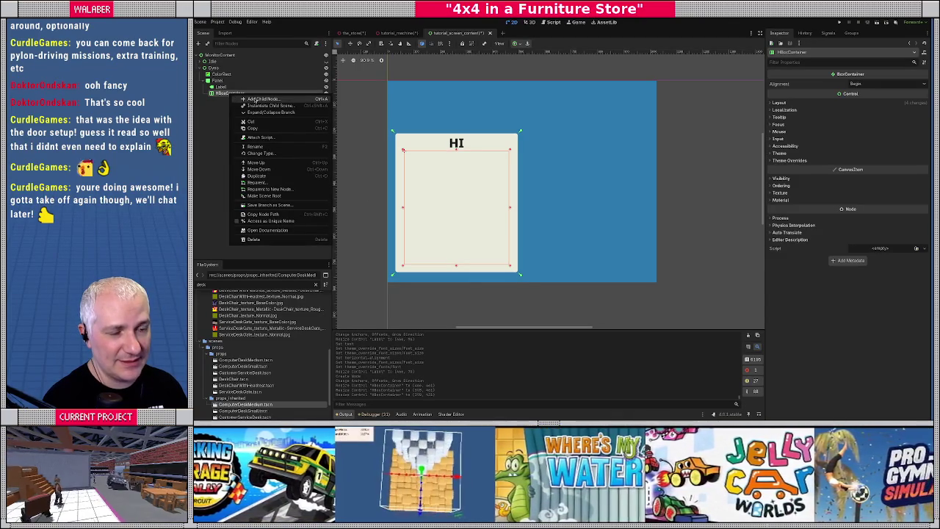
pyautogui.click(254, 100)
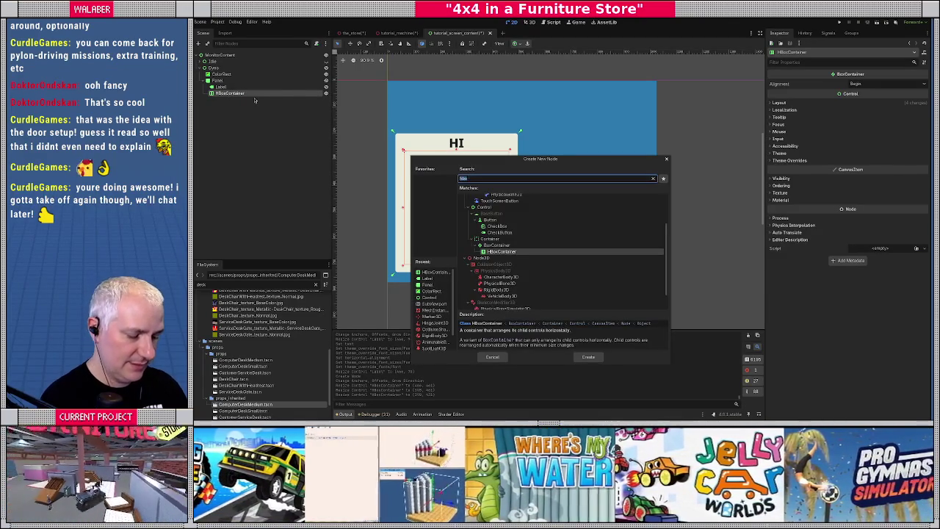
pyautogui.write('vbo')
pyautogui.press('Return')
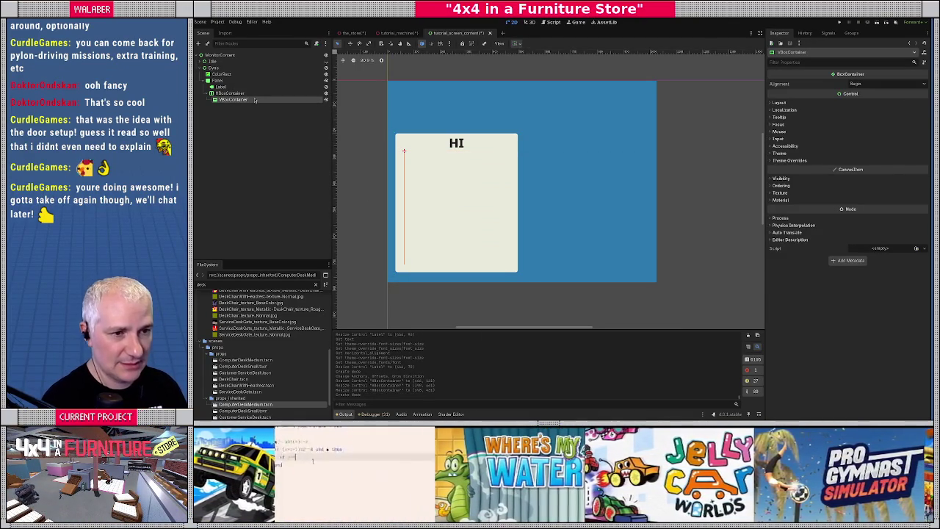
pyautogui.click(778, 103)
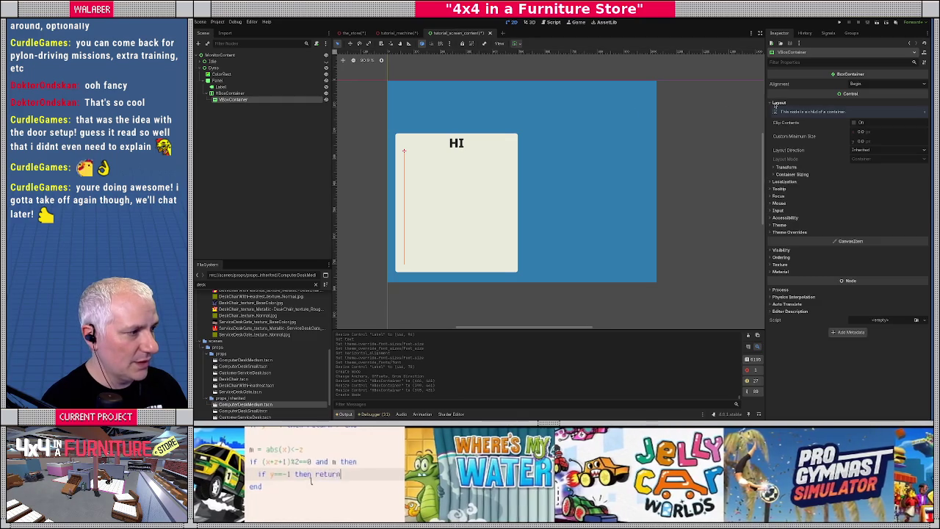
pyautogui.click(789, 174)
pyautogui.click(855, 191)
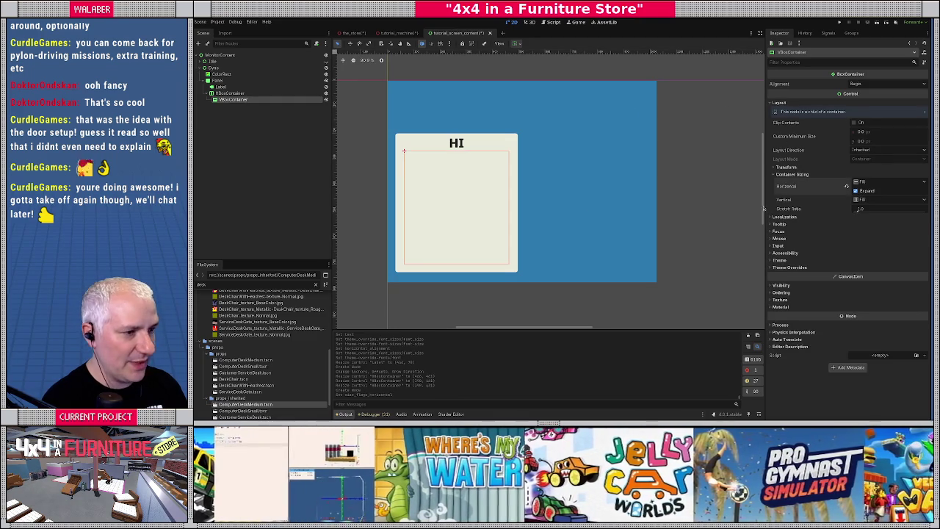
pyautogui.click(229, 94)
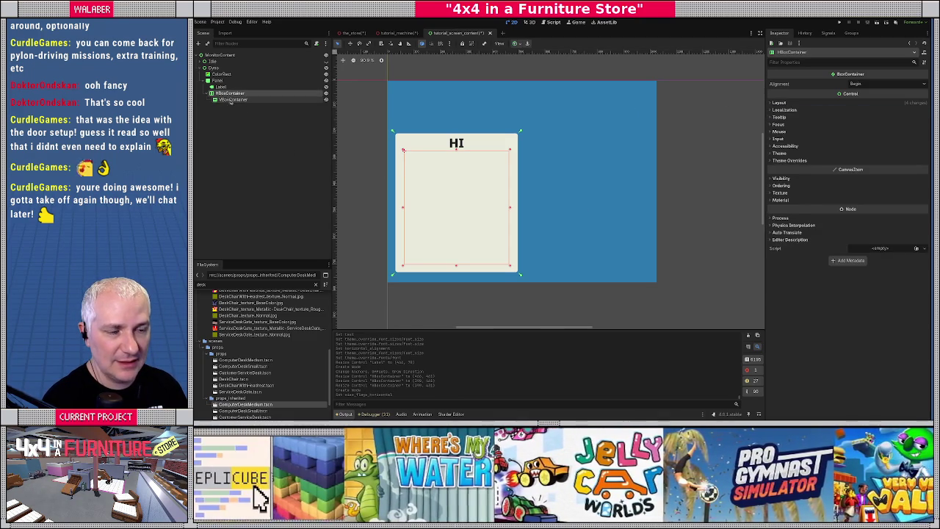
pyautogui.rightClick(232, 100)
pyautogui.click(249, 108)
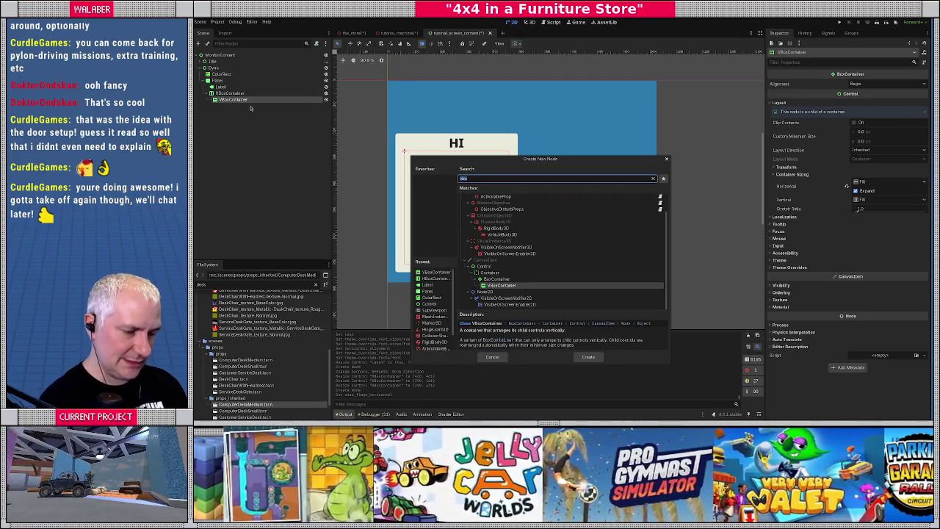
# Create a ProgressBar with Fill Mode Bottom to Top and vertical sizing Fill with Expand
pyautogui.write('prog')
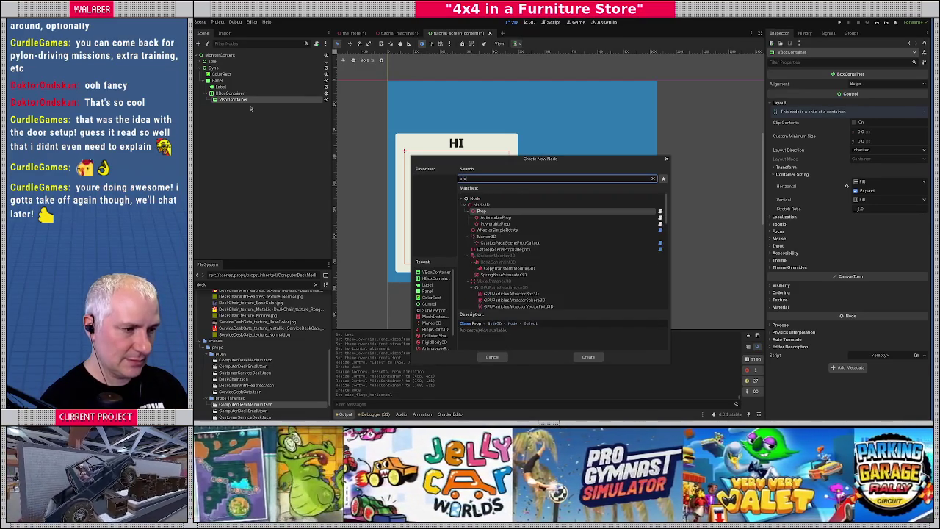
pyautogui.press('Return')
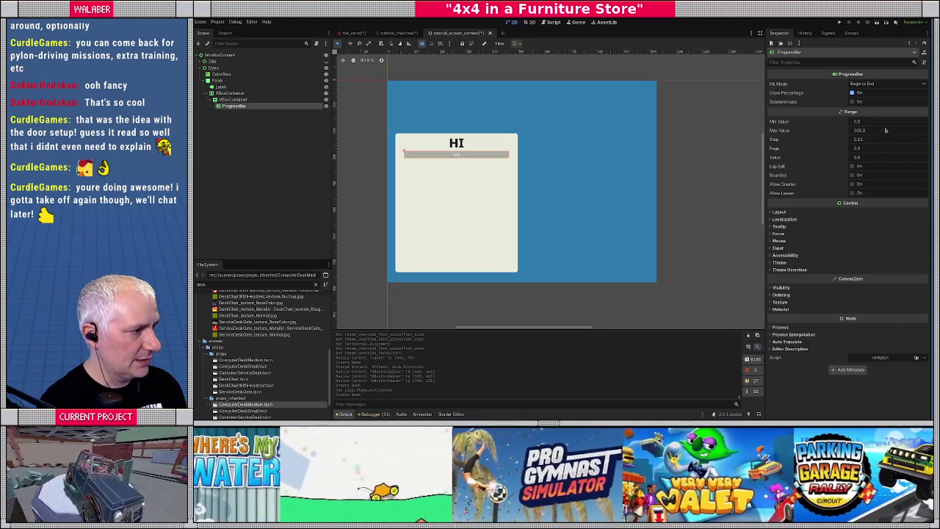
pyautogui.click(852, 84)
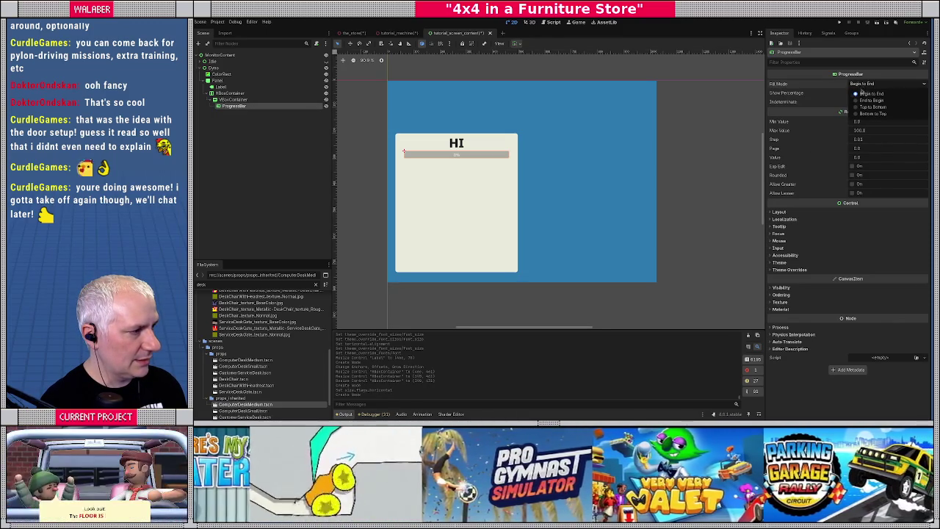
pyautogui.click(859, 114)
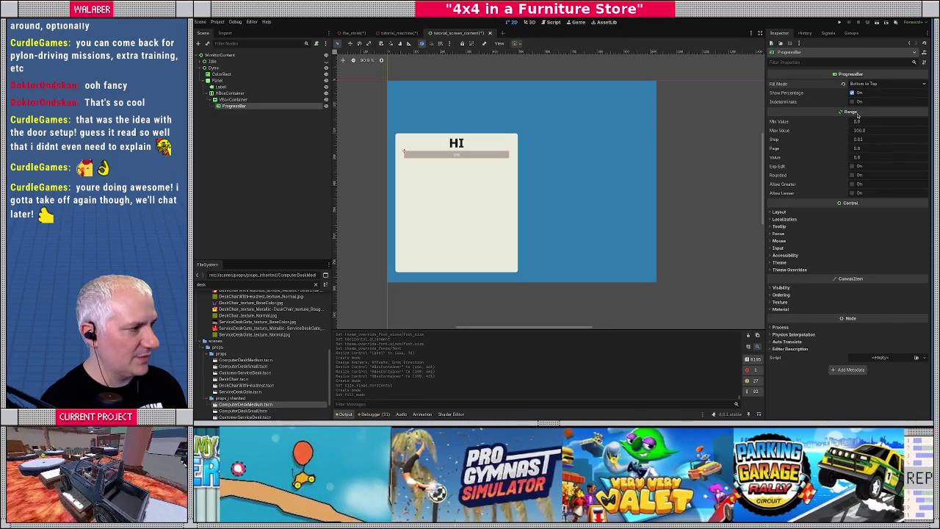
pyautogui.click(780, 213)
pyautogui.click(805, 283)
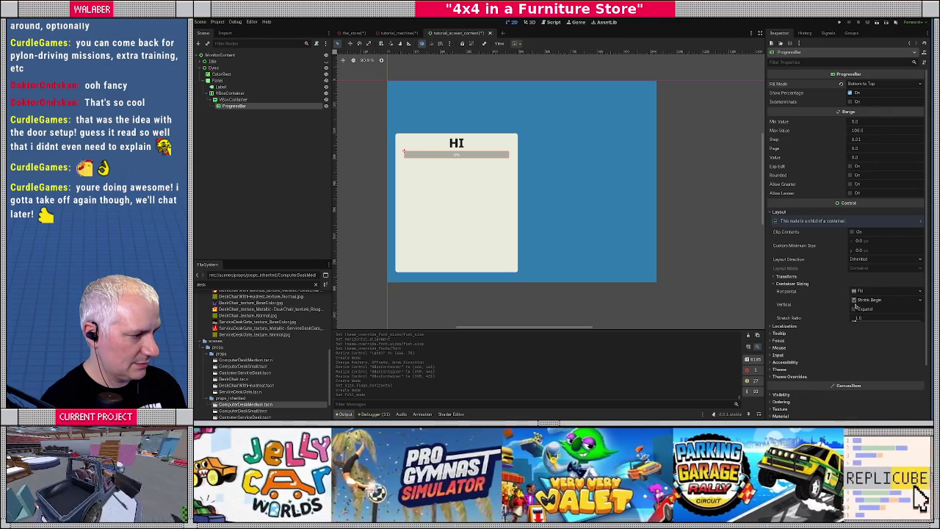
pyautogui.click(855, 300)
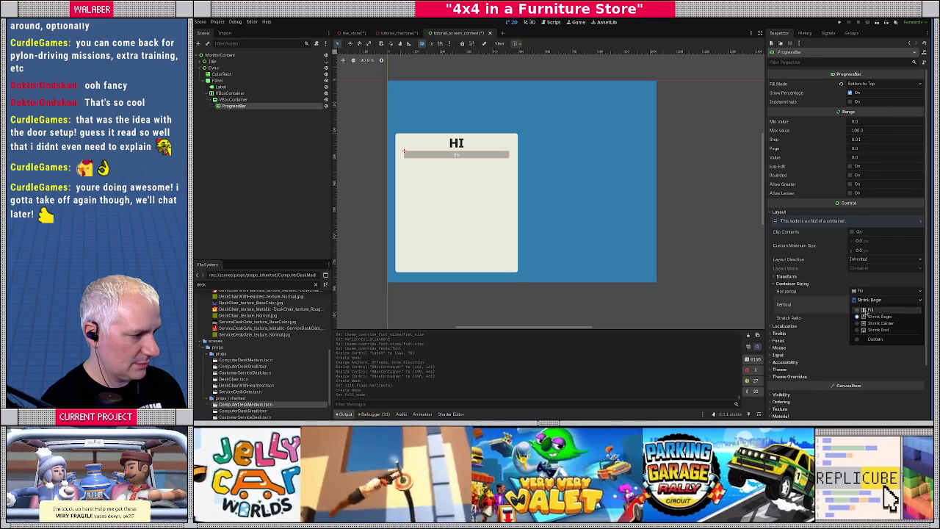
pyautogui.click(866, 309)
pyautogui.click(853, 309)
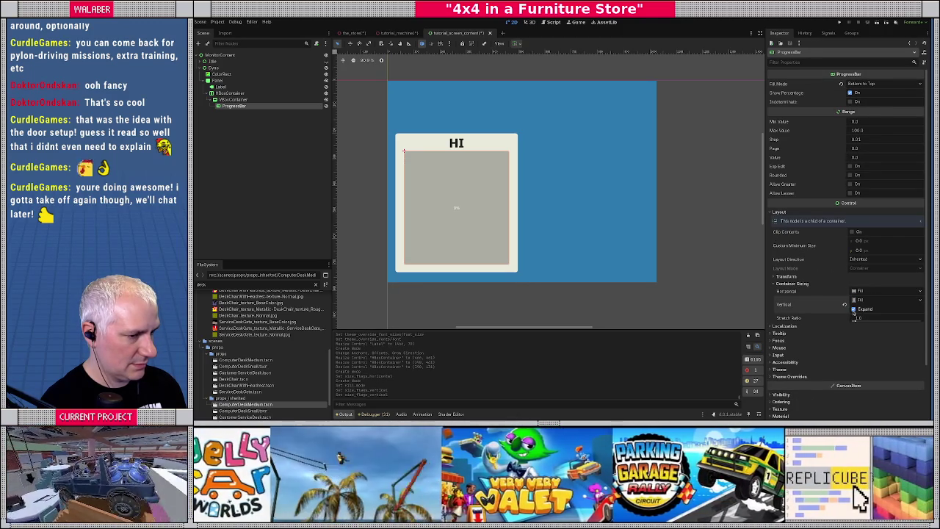
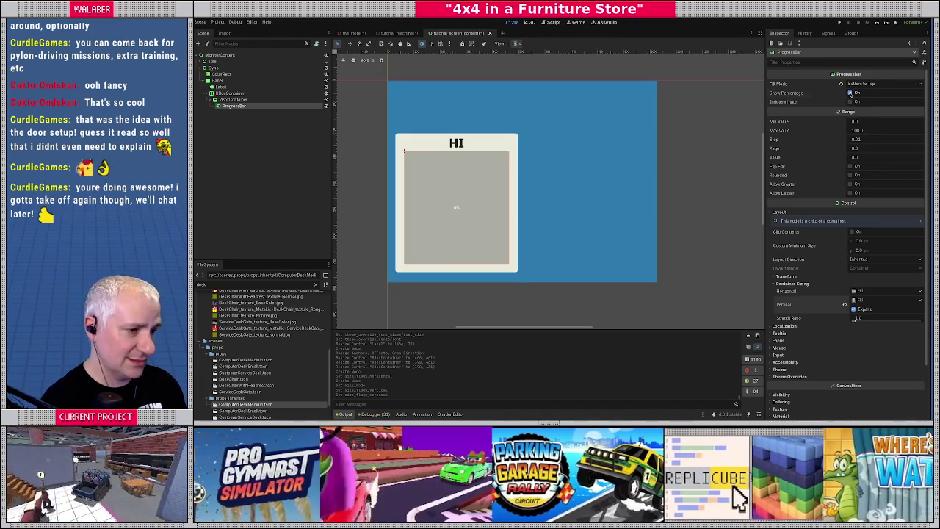
# Hide the progress bar's percentage text and raise its Value to about 64 so it partly fills
pyautogui.click(851, 93)
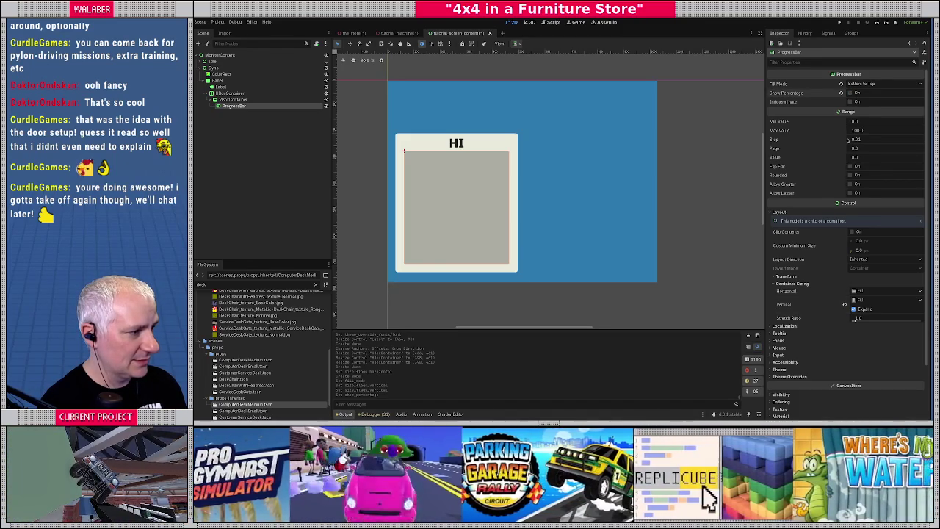
pyautogui.moveTo(861, 156); pyautogui.dragTo(866, 157)
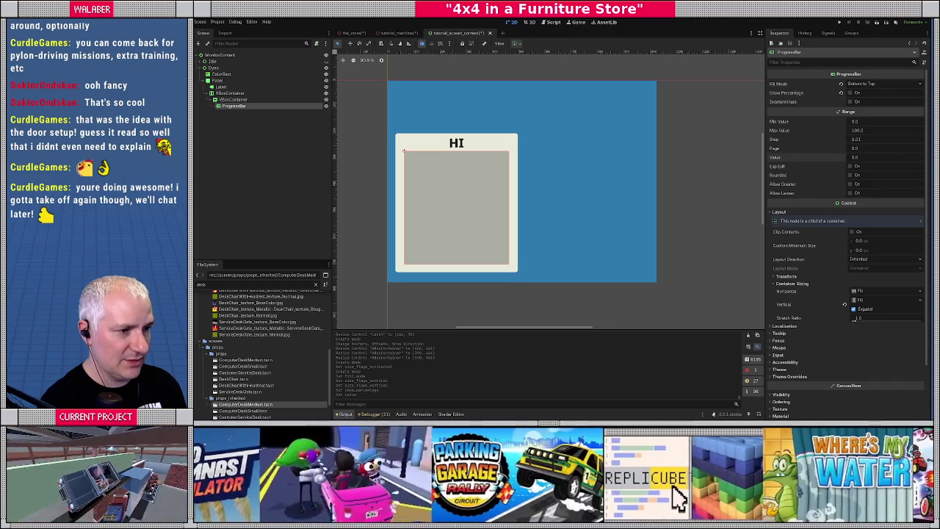
pyautogui.moveTo(867, 156); pyautogui.dragTo(888, 157)
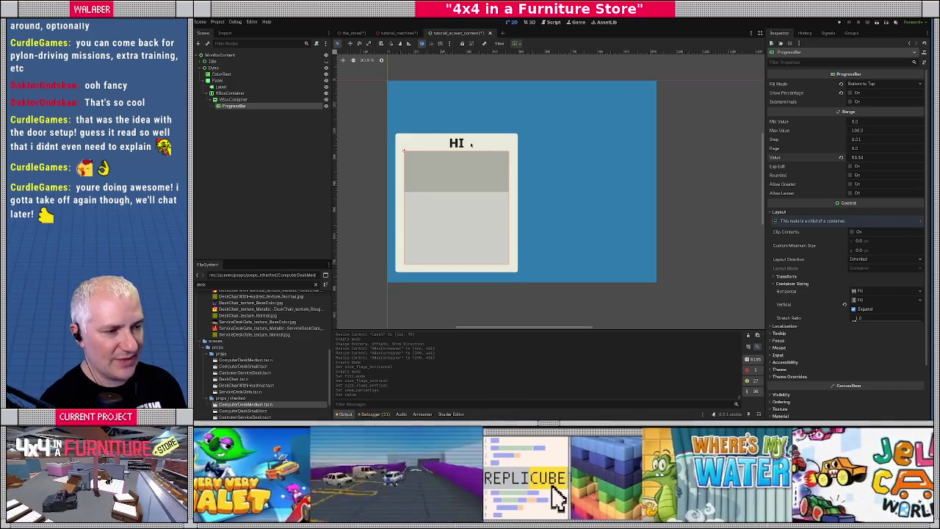
# Add a Label child to the VBoxContainer with text POWER, centred horizontally
pyautogui.click(234, 100)
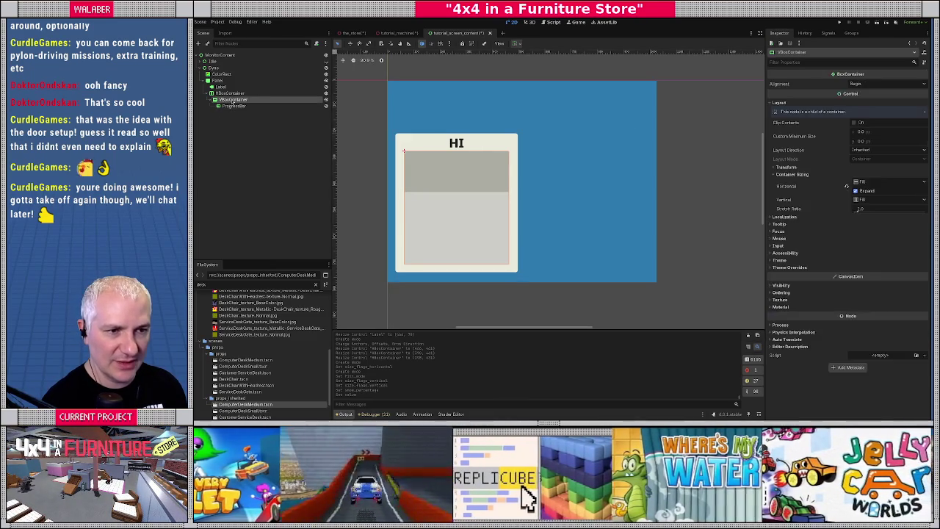
pyautogui.rightClick(233, 100)
pyautogui.click(250, 107)
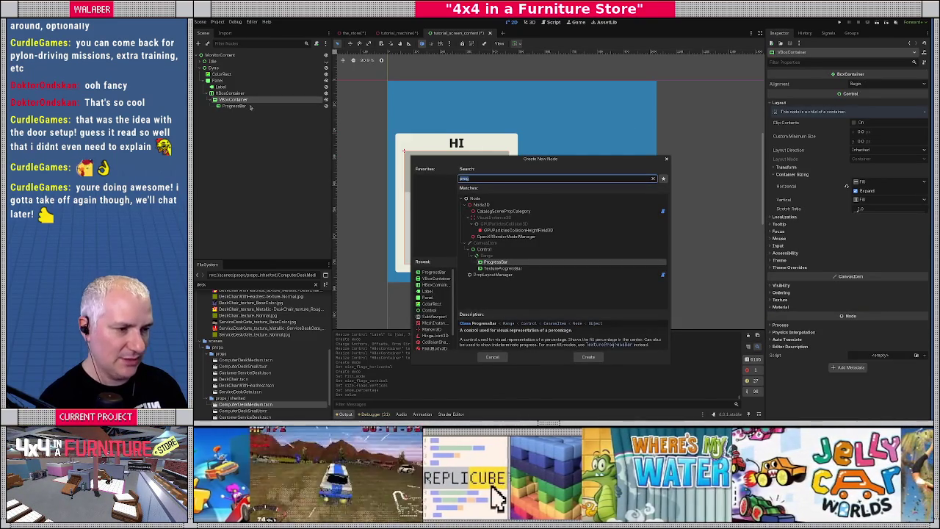
pyautogui.write('lab')
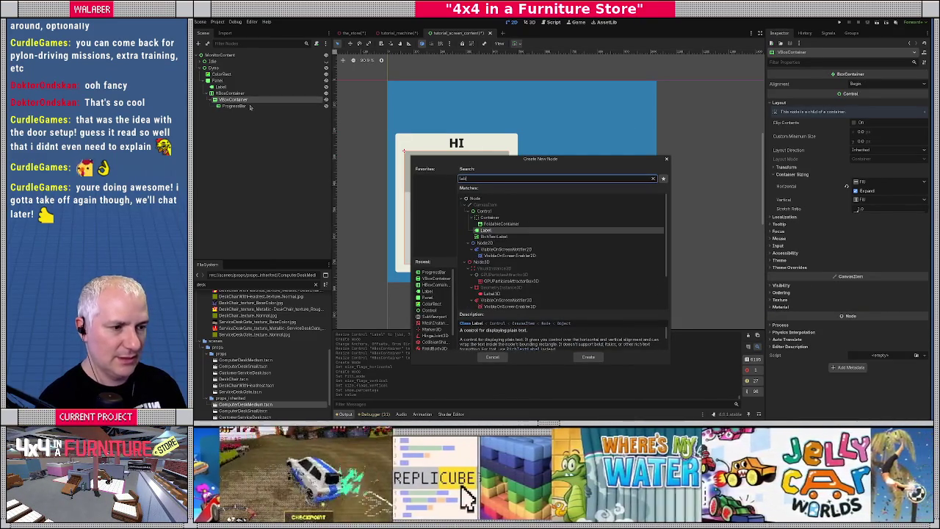
pyautogui.press('Return')
pyautogui.click(819, 89)
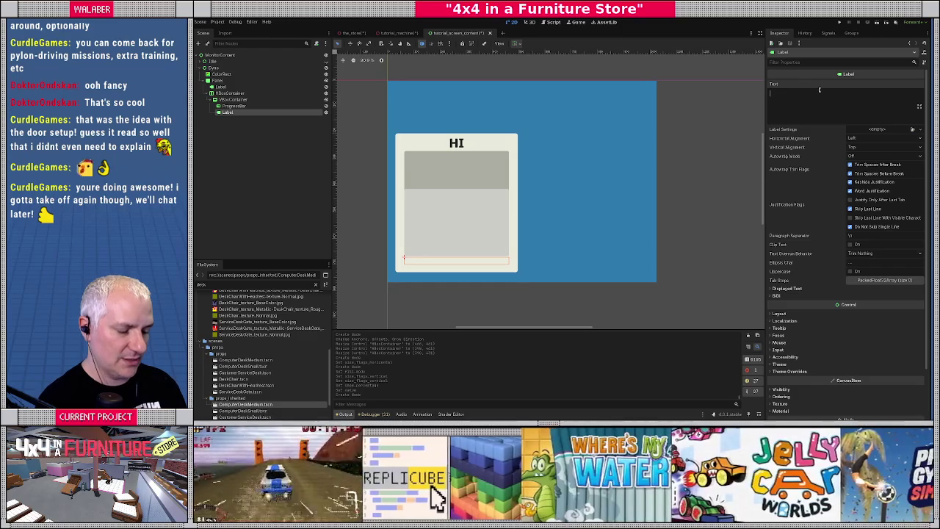
pyautogui.write('0POWER')
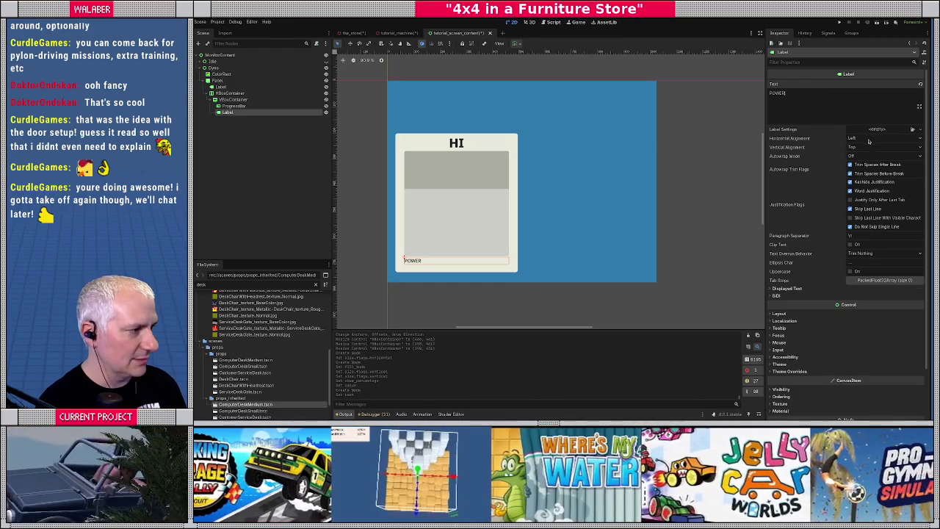
pyautogui.click(868, 139)
pyautogui.click(870, 151)
# Override the POWER label's font size, trying 40 before settling on 32
pyautogui.scroll(-3, 818, 315)
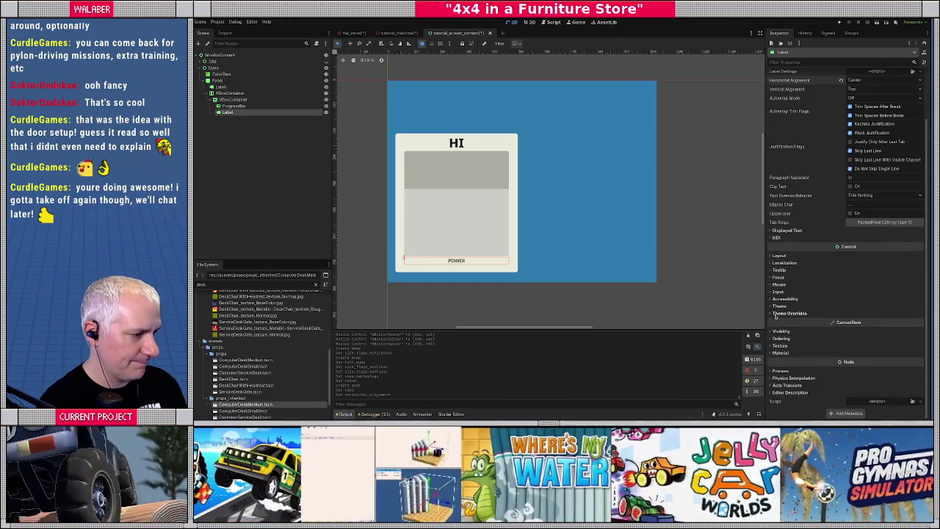
pyautogui.click(778, 314)
pyautogui.click(781, 341)
pyautogui.click(780, 349)
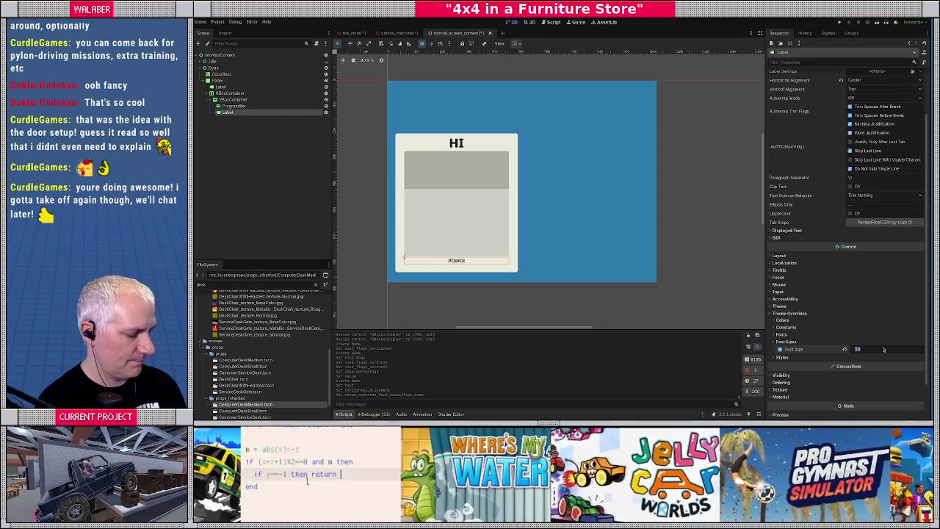
pyautogui.write('40')
pyautogui.press('Return')
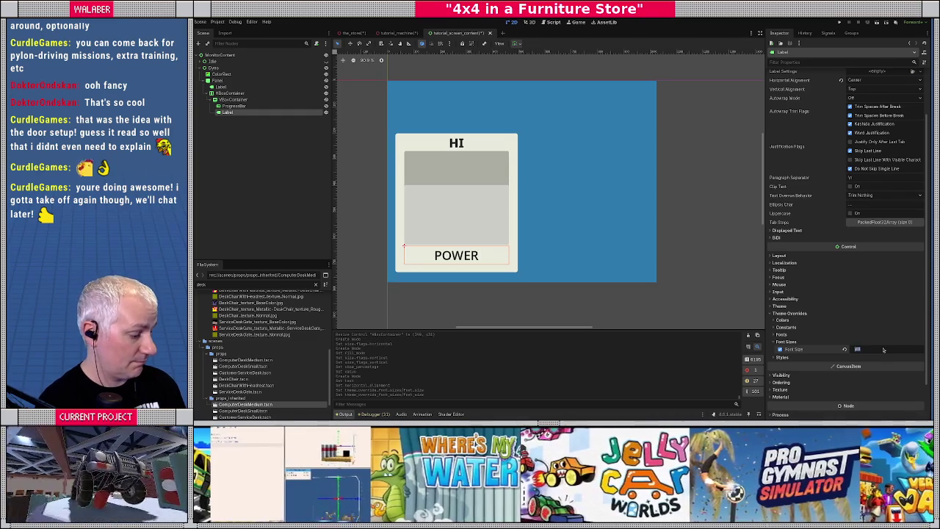
pyautogui.write('32')
pyautogui.press('Return')
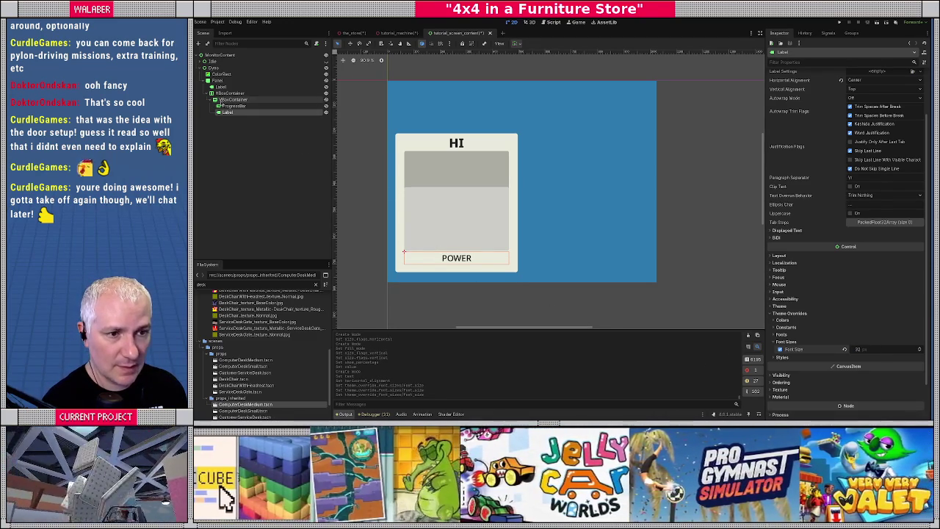
# Duplicate the VBoxContainer column and change the left label's text to SPEED
pyautogui.click(228, 99)
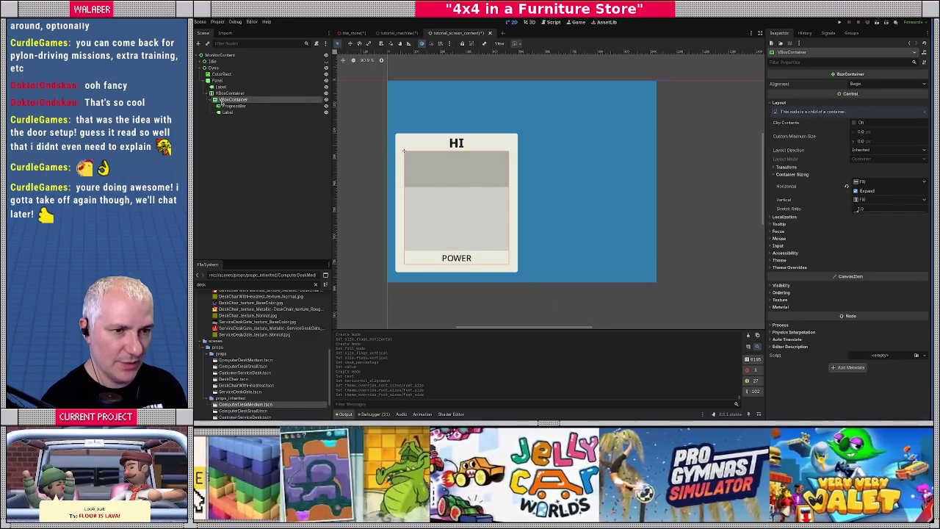
pyautogui.hotkey('ctrl', 'd')
pyautogui.click(227, 131)
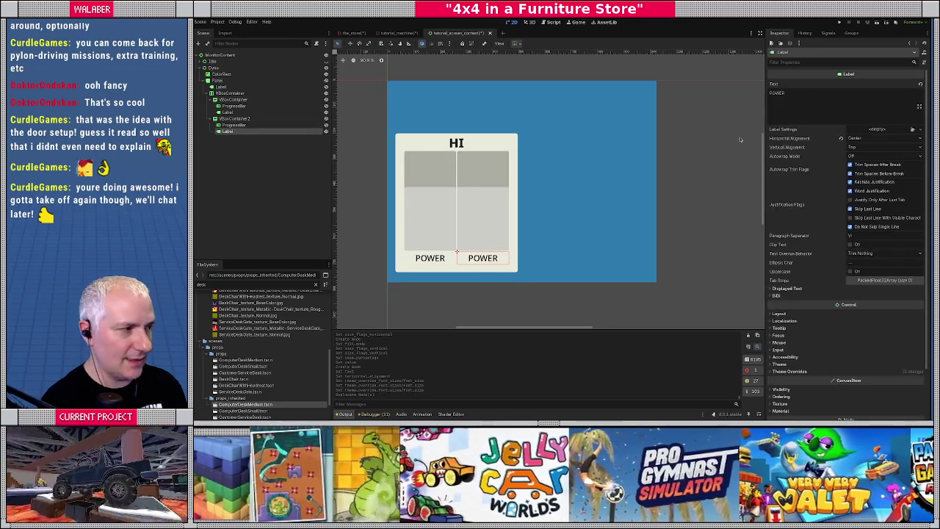
pyautogui.tripleClick(817, 101)
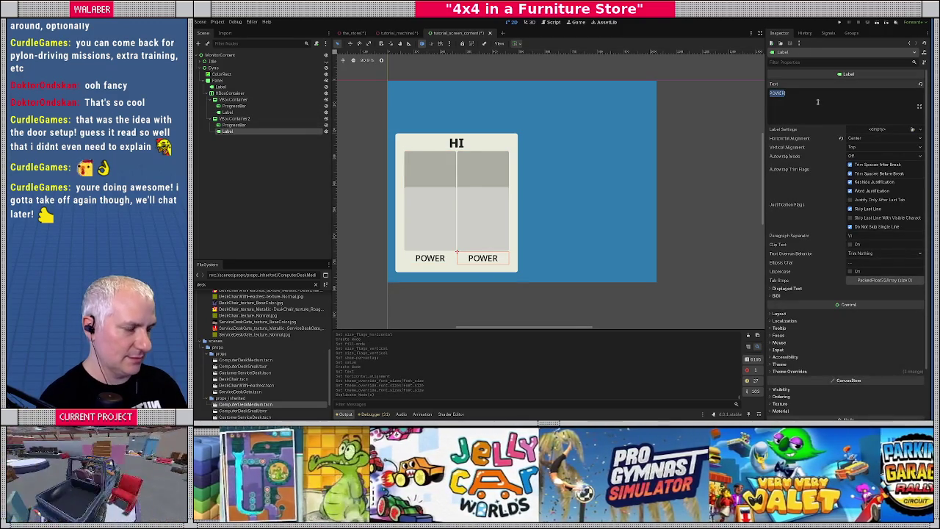
pyautogui.click(228, 112)
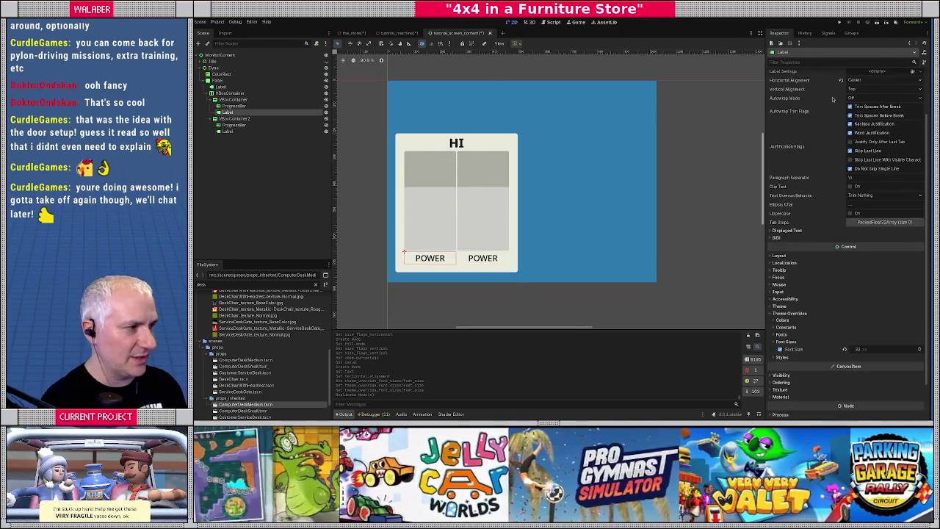
pyautogui.scroll(2, 812, 116)
pyautogui.tripleClick(801, 102)
pyautogui.write('SPEED')
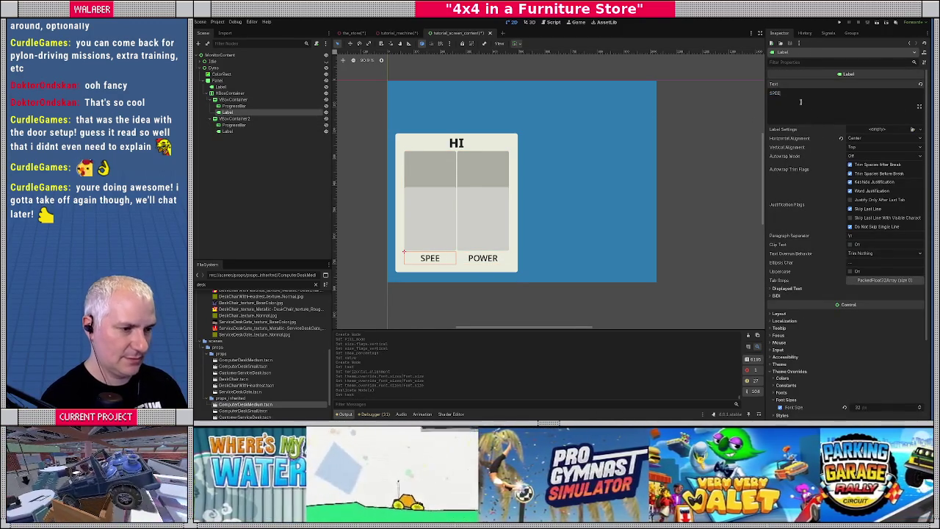
pyautogui.scroll(-4, 547, 189)
pyautogui.scroll(3, 527, 190)
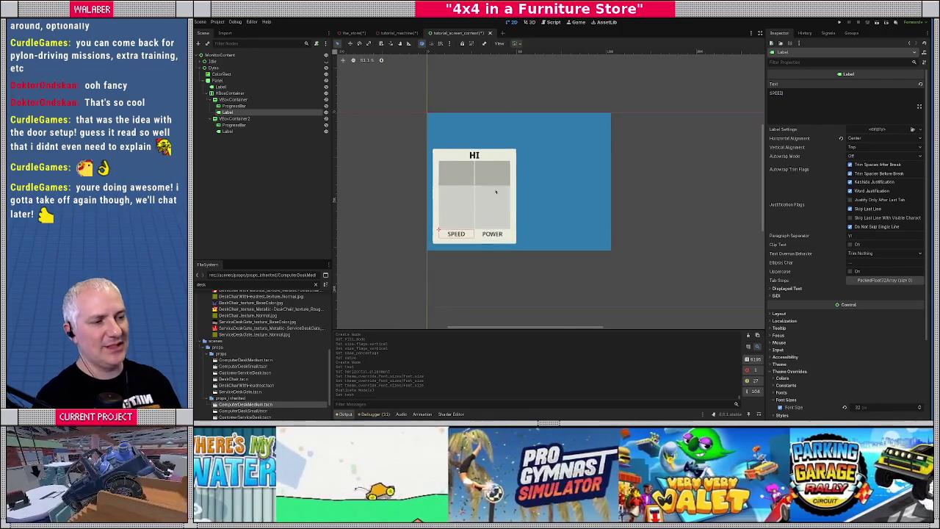
# Enable a Separation override of 16 on the HBoxContainer to widen the column gap
pyautogui.click(229, 94)
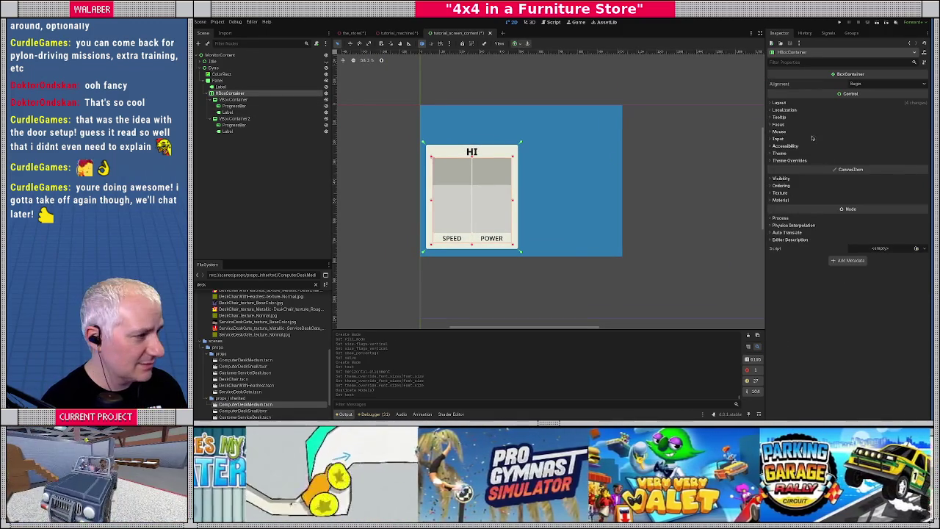
pyautogui.click(780, 160)
pyautogui.click(776, 167)
pyautogui.click(780, 175)
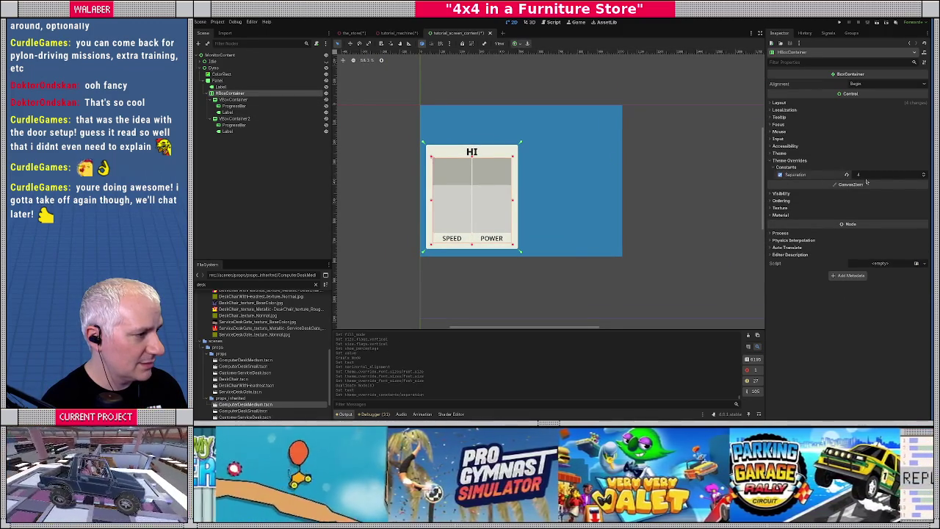
pyautogui.scroll(4, 890, 178)
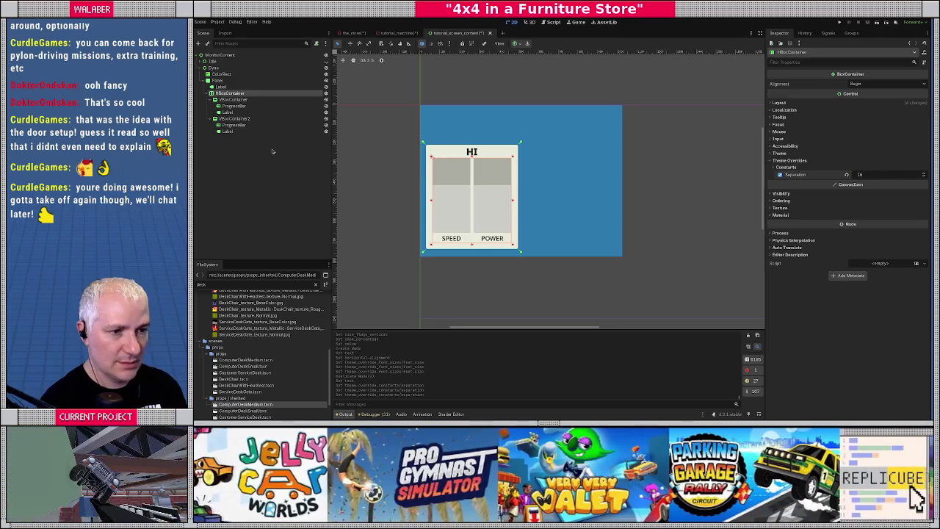
pyautogui.click(690, 176)
pyautogui.scroll(-3, 455, 165)
pyautogui.scroll(3, 455, 165)
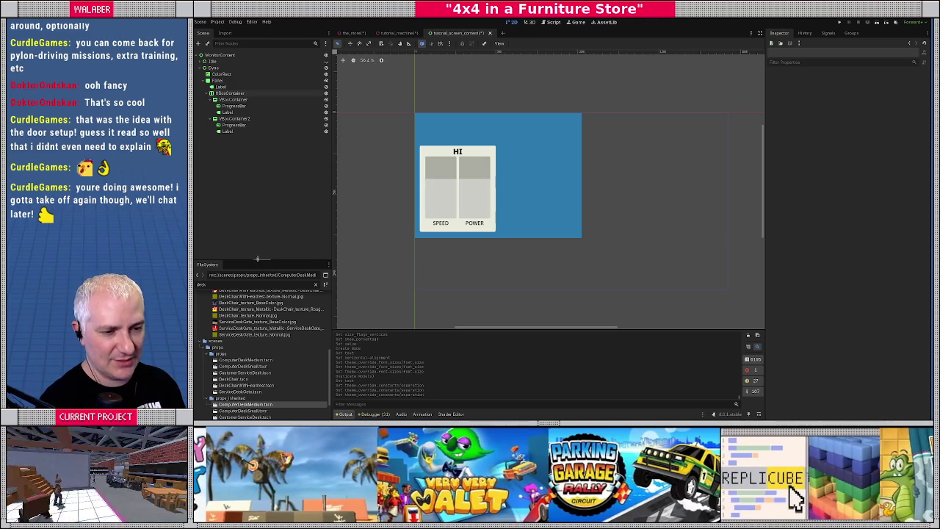
# Enlarge the FileSystem dock and clear the desk filter from the file list
pyautogui.moveTo(257, 259)
pyautogui.mouseDown()
pyautogui.moveTo(257, 199)
pyautogui.moveTo(257, 208)
pyautogui.mouseUp()
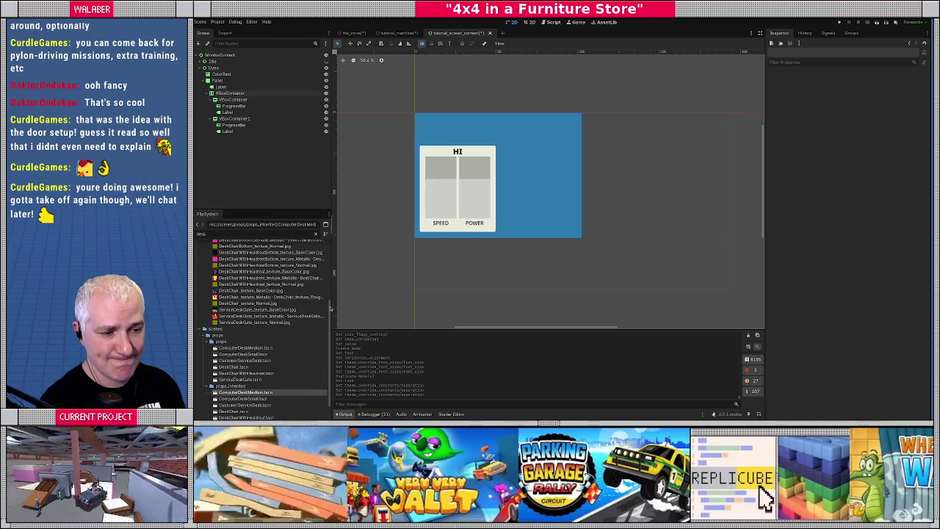
pyautogui.scroll(5, 330, 309)
pyautogui.click(316, 233)
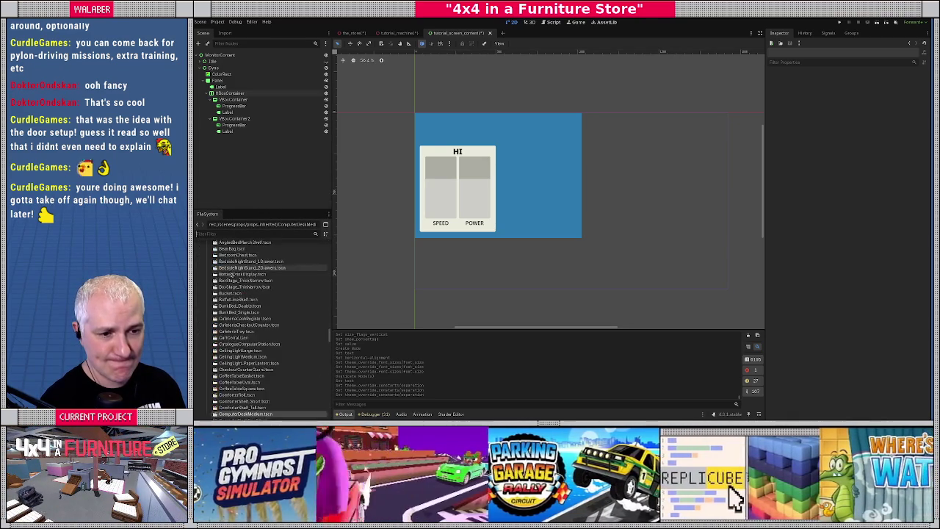
pyautogui.scroll(-20, 329, 316)
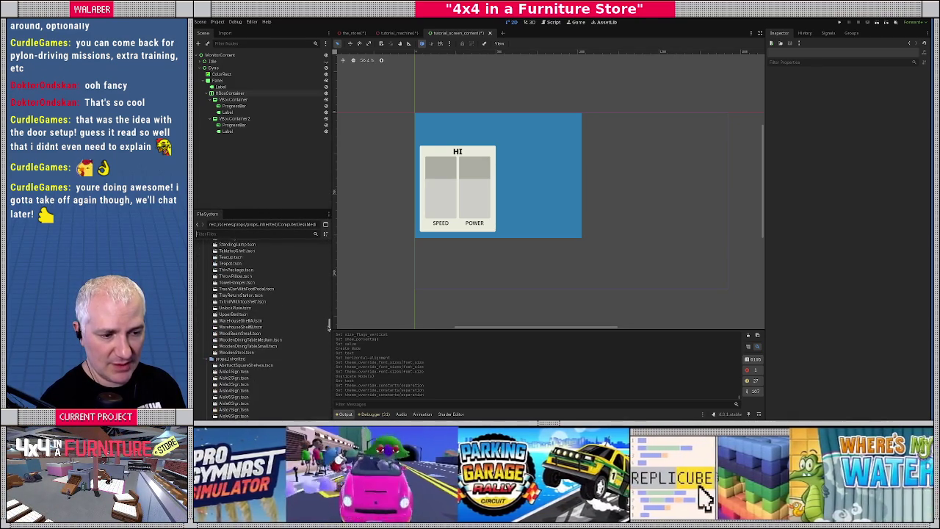
pyautogui.scroll(15, 328, 323)
# Collapse the models and scenes folders and expand resources to show its NotoSans fonts
pyautogui.click(219, 322)
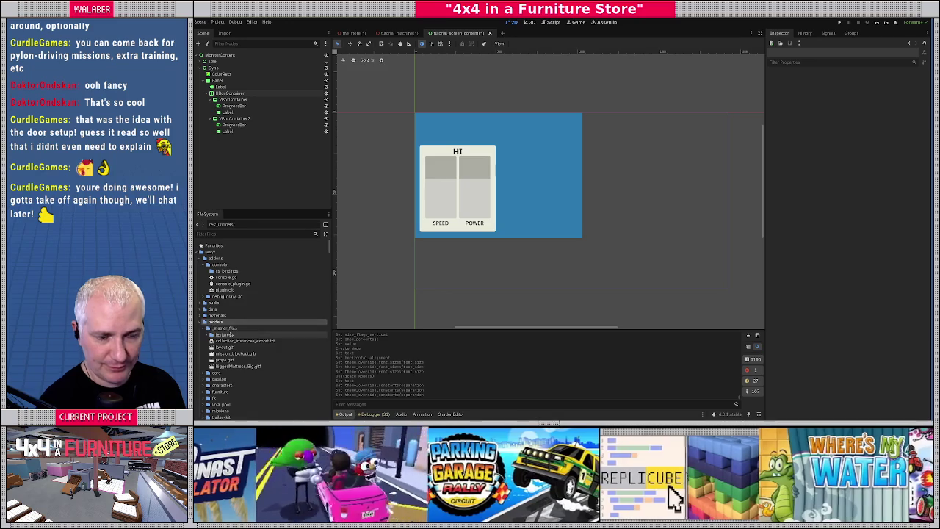
pyautogui.press('Left')
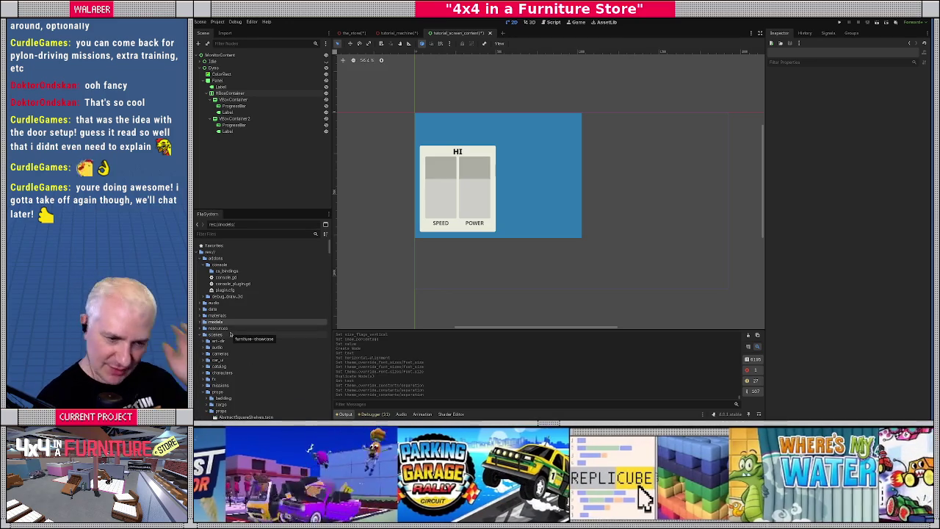
pyautogui.doubleClick(229, 334)
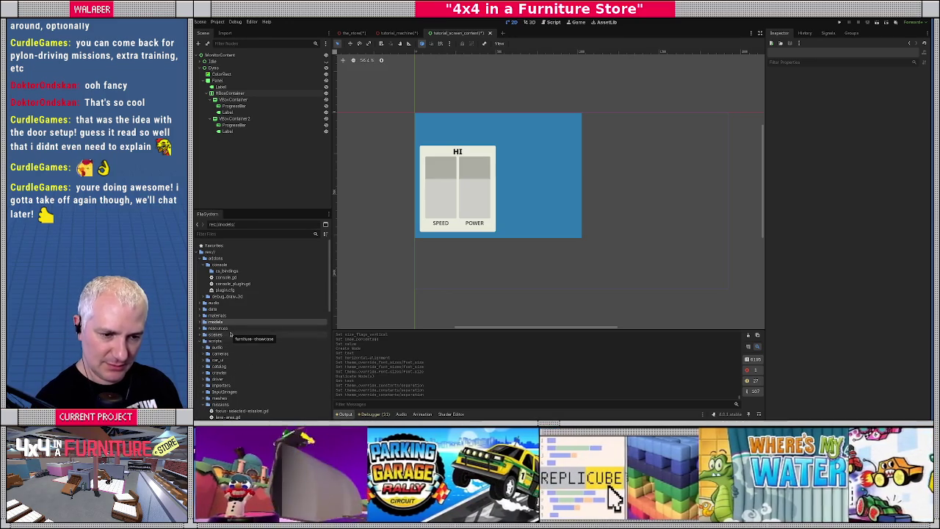
pyautogui.click(219, 341)
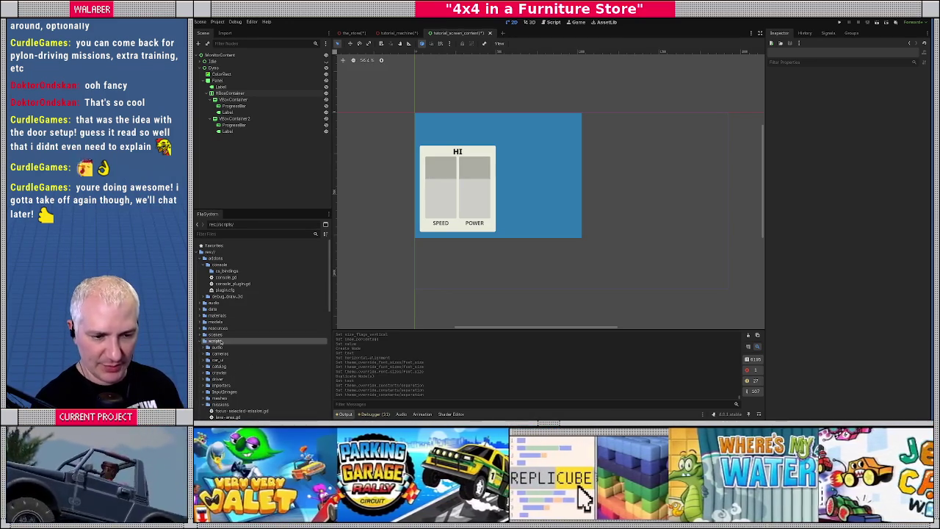
pyautogui.click(200, 328)
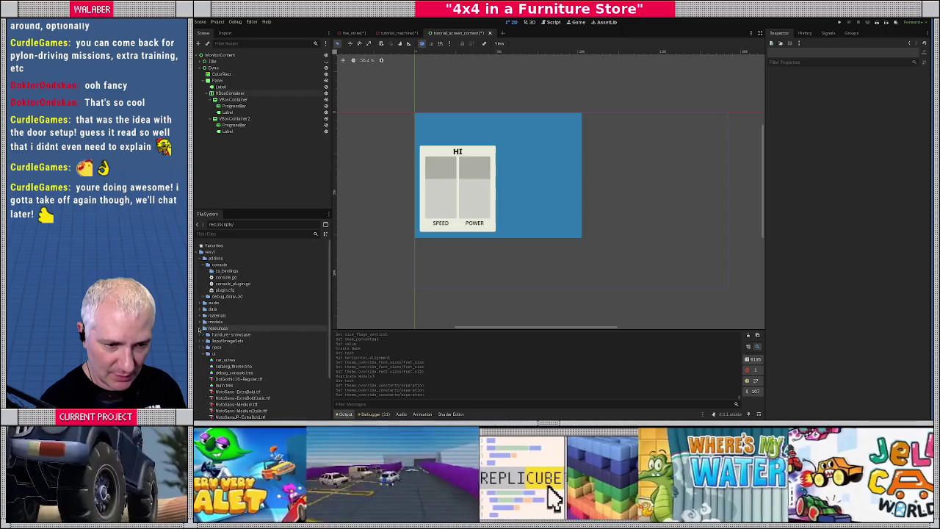
# Create a new Theme resource in resources/ui saved as tutorial_screen_theme.tres
pyautogui.rightClick(217, 354)
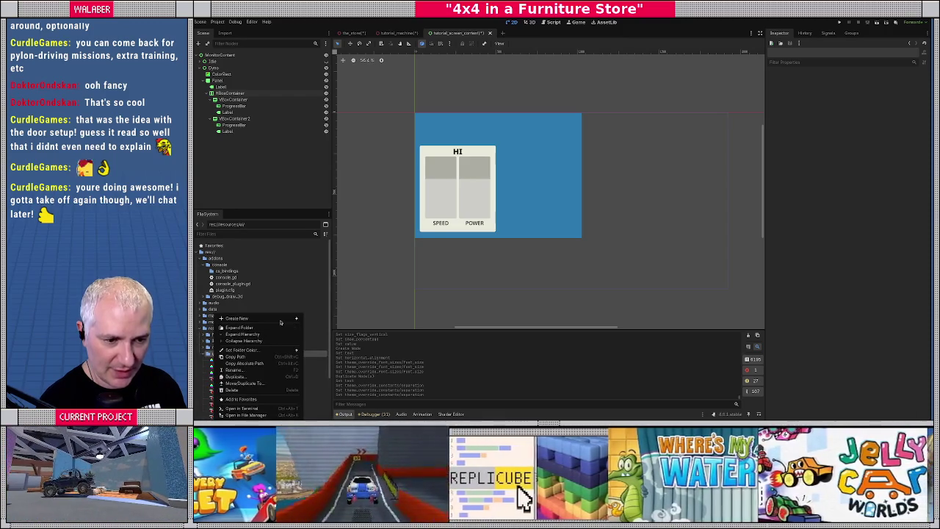
pyautogui.moveTo(280, 322)
pyautogui.click(312, 339)
pyautogui.write('them')
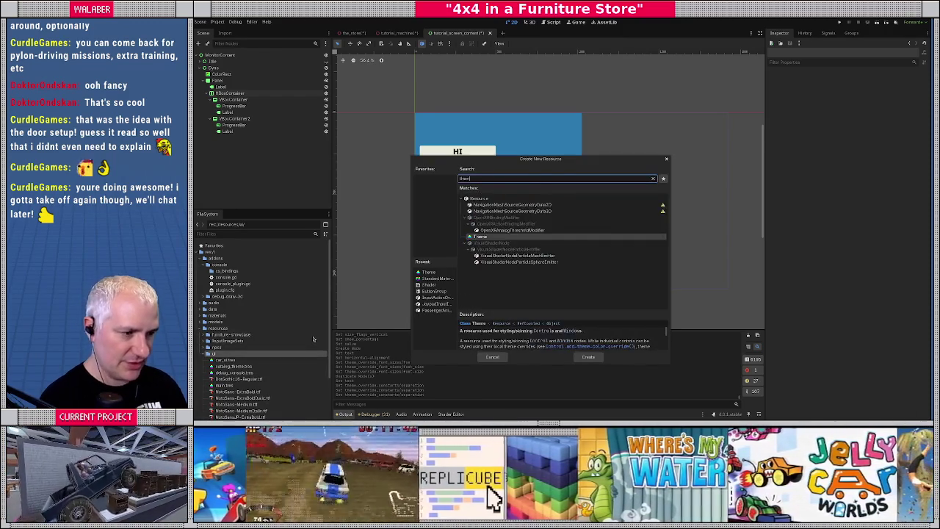
pyautogui.press('Return')
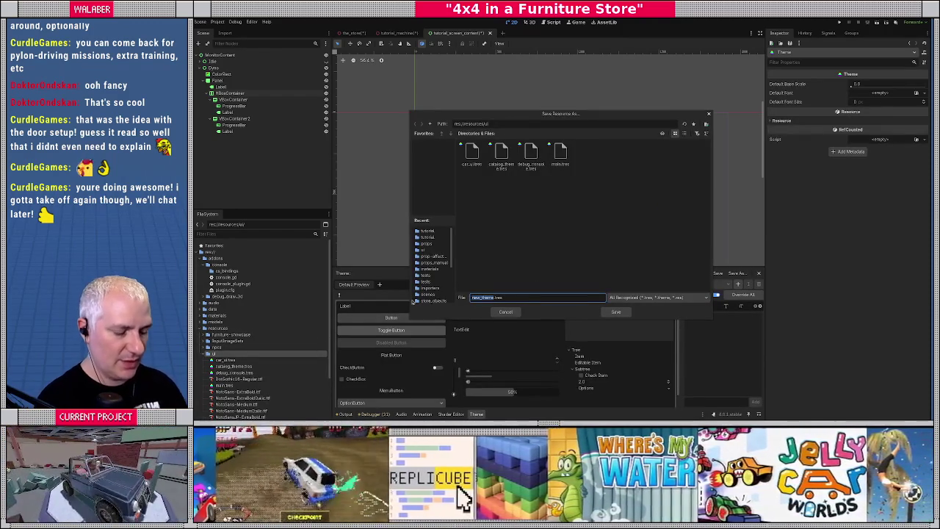
pyautogui.write('tutorial_sc')
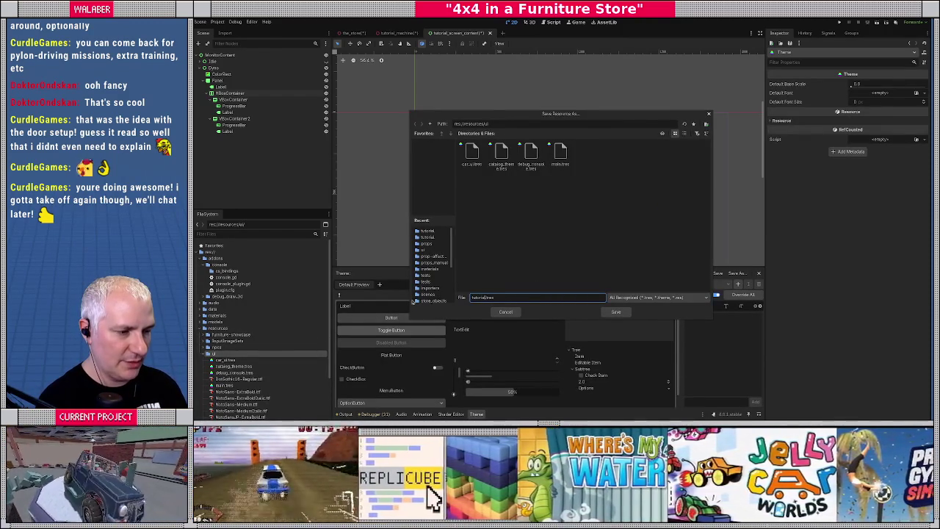
pyautogui.write('reen_theme')
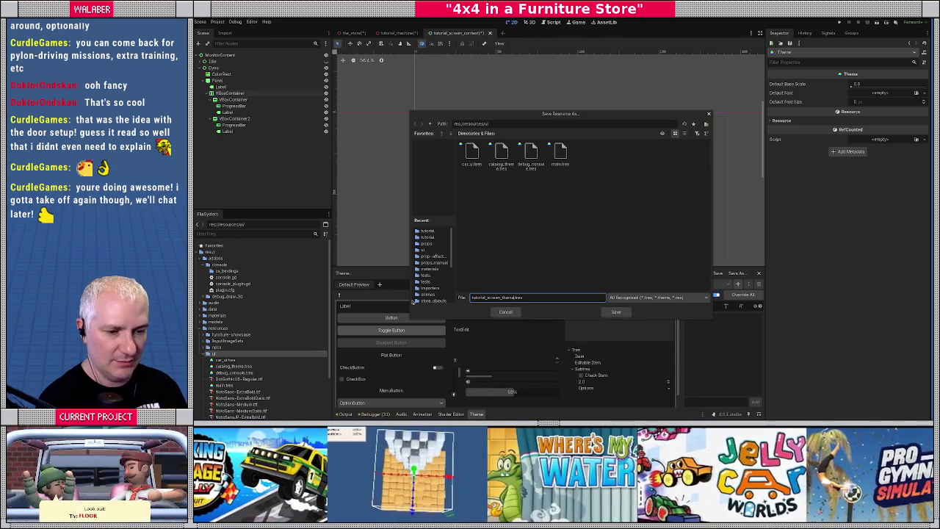
pyautogui.press('Return')
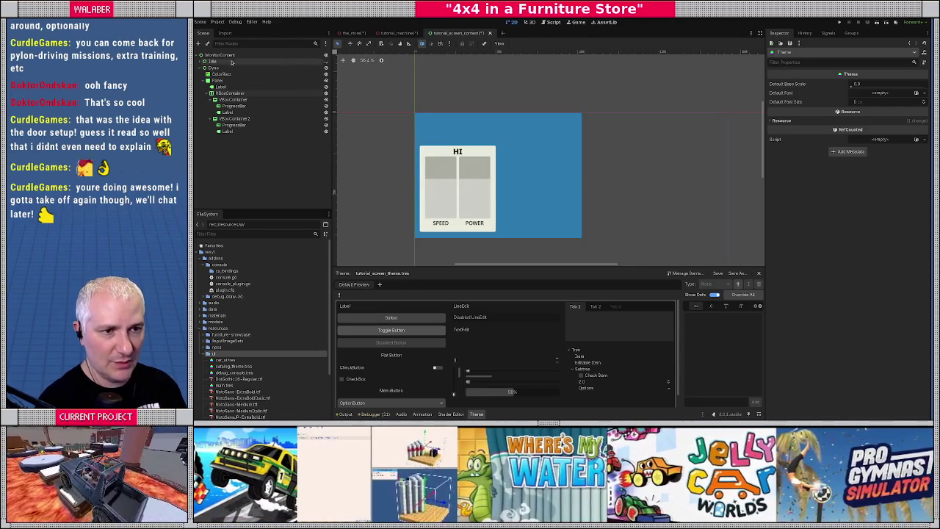
# Assign tutorial_screen_theme.tres to the MonitorContent root's Theme property
pyautogui.click(257, 55)
pyautogui.click(779, 315)
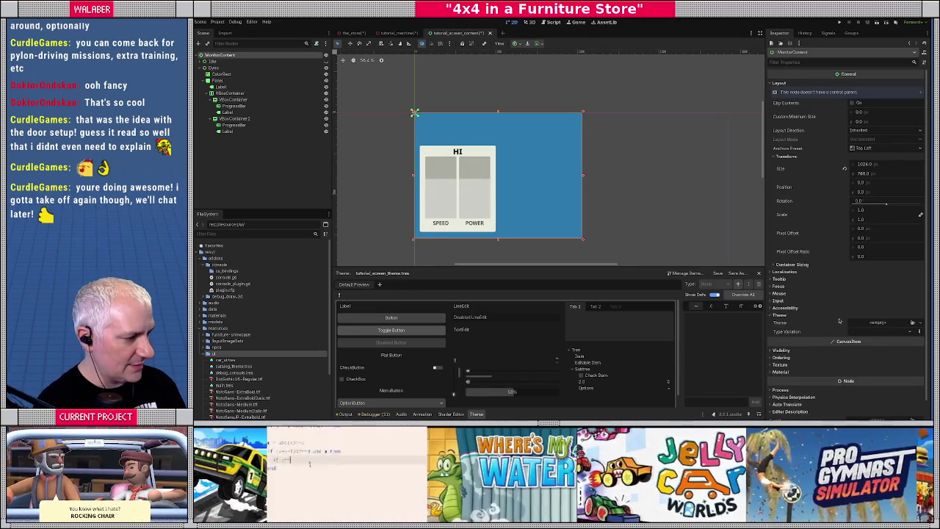
pyautogui.click(912, 324)
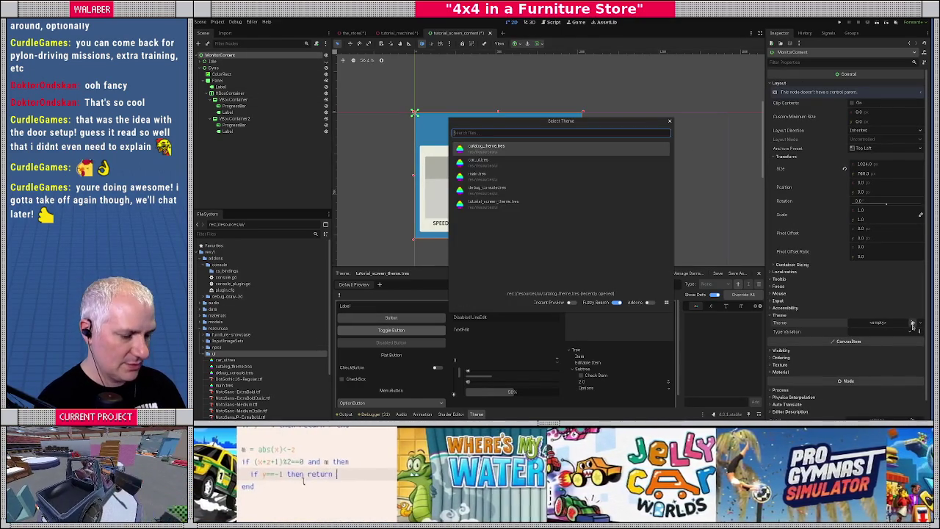
pyautogui.write('tut')
pyautogui.press('Return')
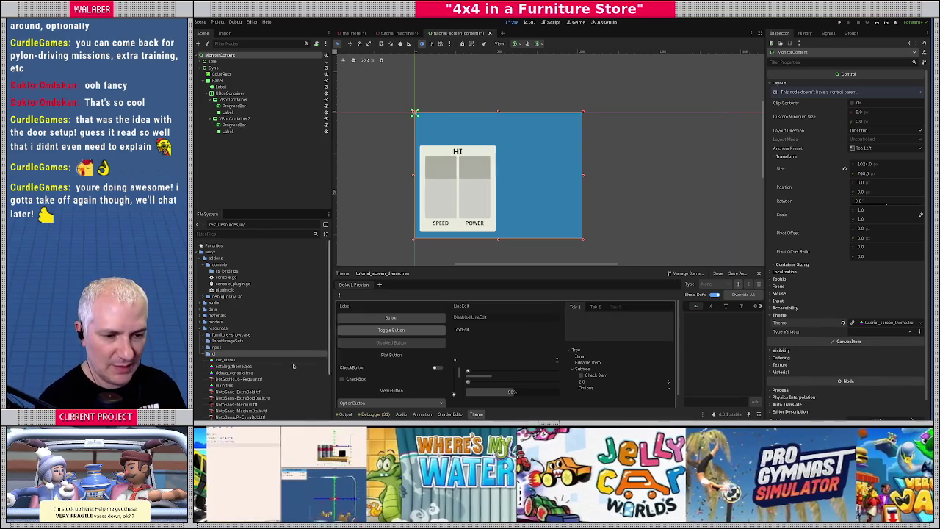
pyautogui.scroll(-3, 249, 367)
# Set tutorial_screen_theme's default font to NotoSans ExtraBold and its default font size to 16
pyautogui.click(232, 369)
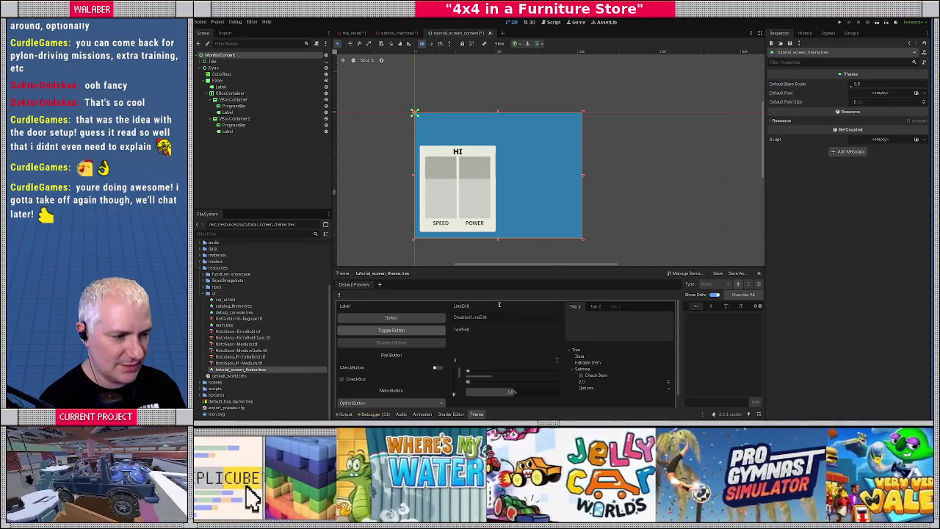
pyautogui.moveTo(550, 267); pyautogui.dragTo(549, 251)
pyautogui.scroll(2, 499, 146)
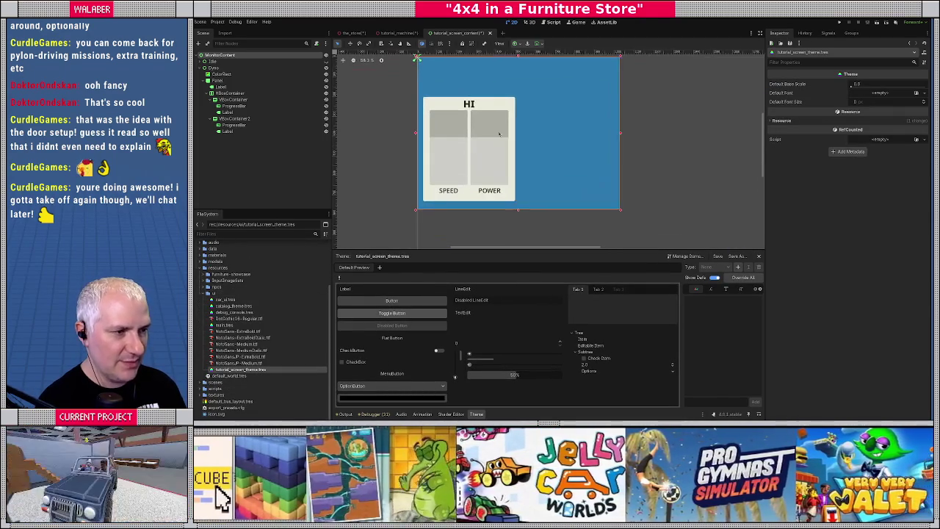
pyautogui.click(916, 93)
pyautogui.write('bol')
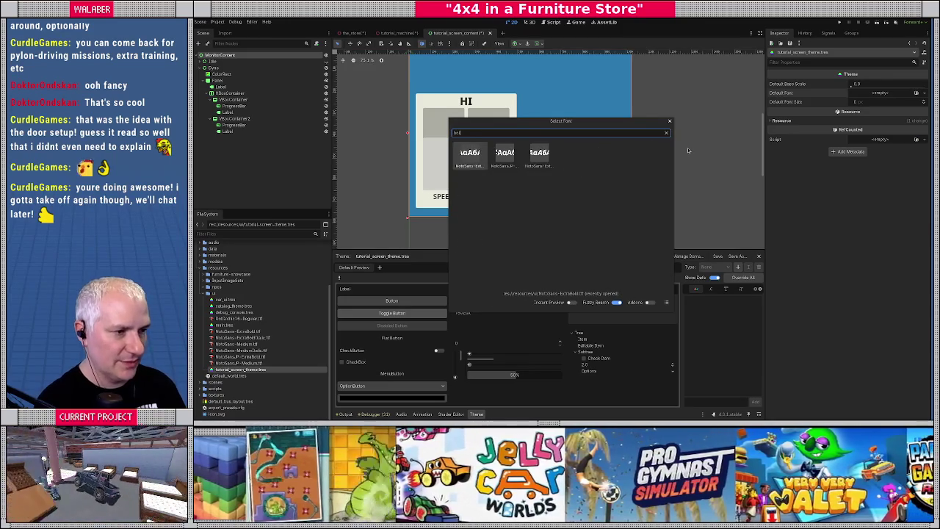
pyautogui.press('Return')
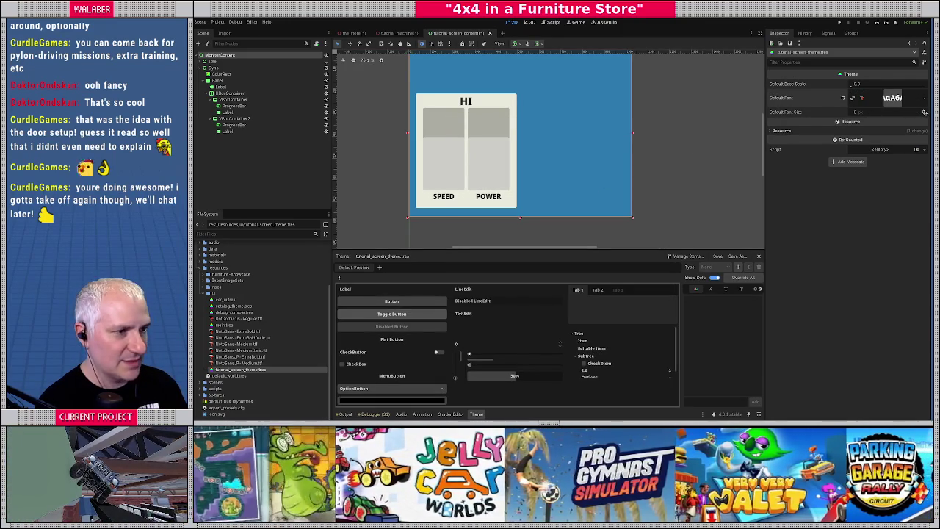
pyautogui.write('32')
pyautogui.press('Return')
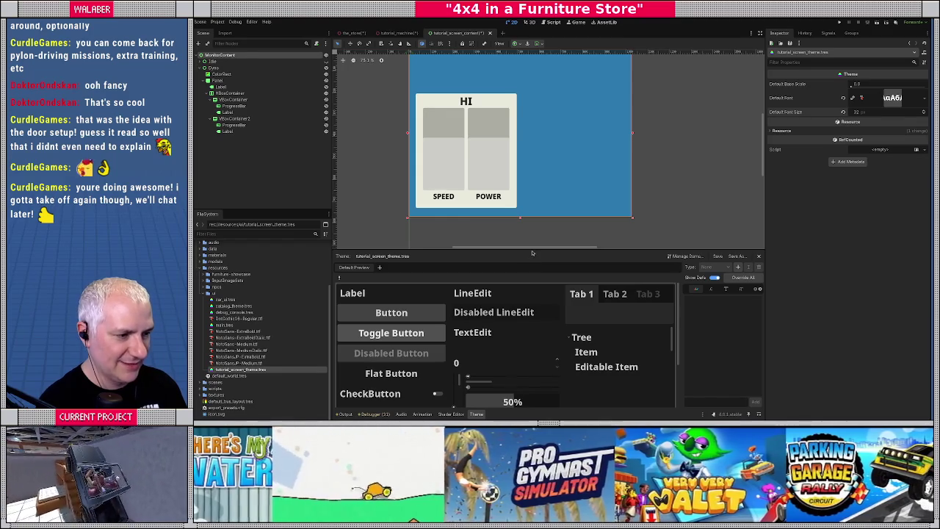
pyautogui.click(871, 114)
pyautogui.write('1')
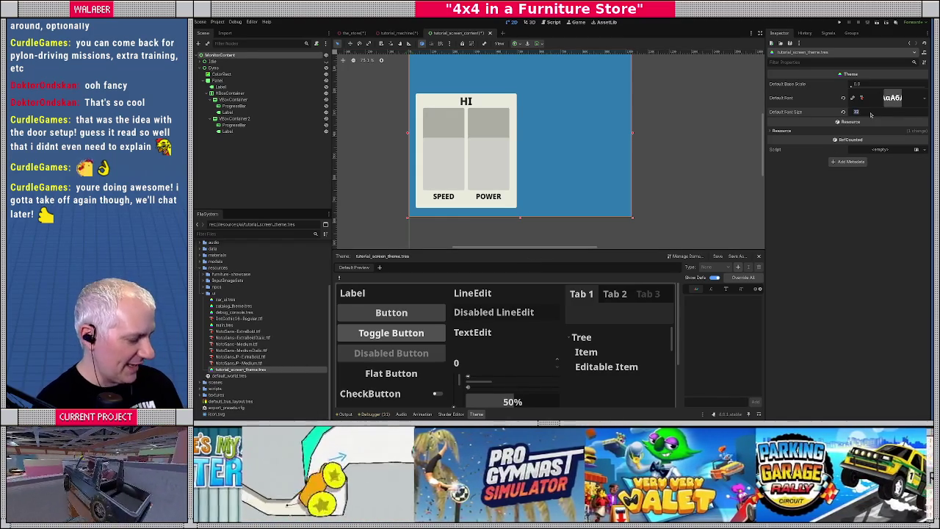
pyautogui.write('6')
pyautogui.press('Return')
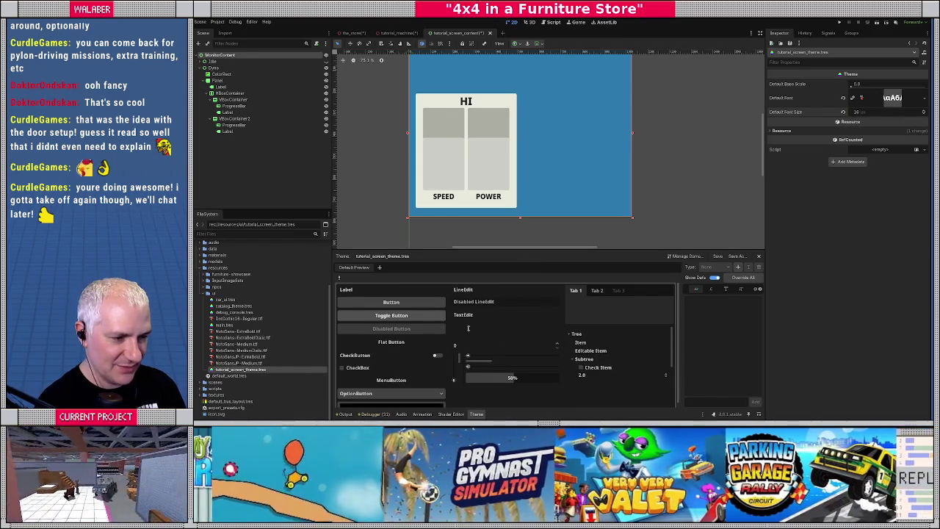
# Add Label as a styled type in the theme, briefly previewing the IDLE screen
pyautogui.scroll(-1, 493, 161)
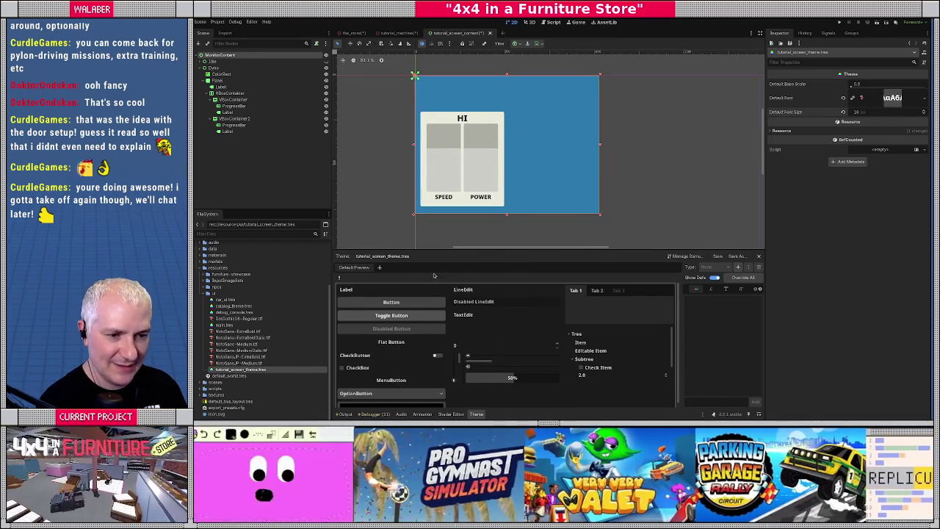
pyautogui.click(738, 266)
pyautogui.write('label')
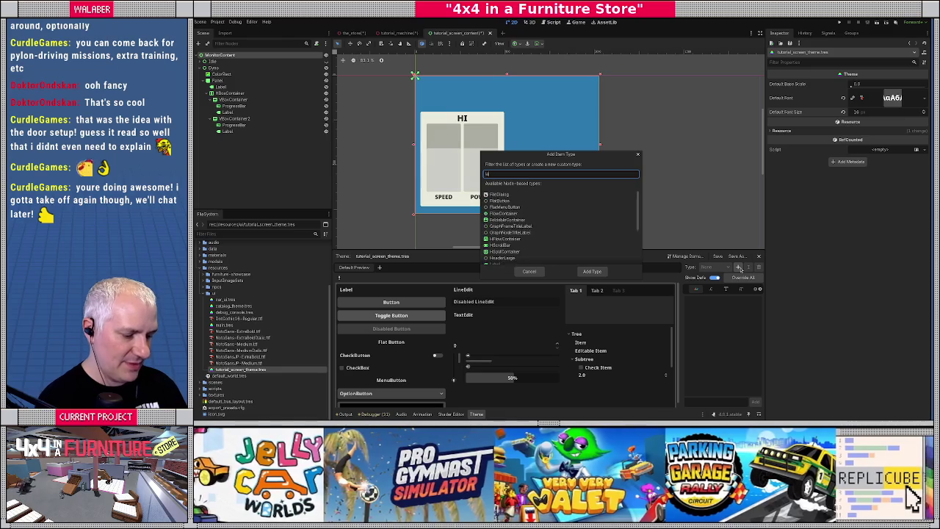
pyautogui.press('Down')
pyautogui.press('Down')
pyautogui.press('Down')
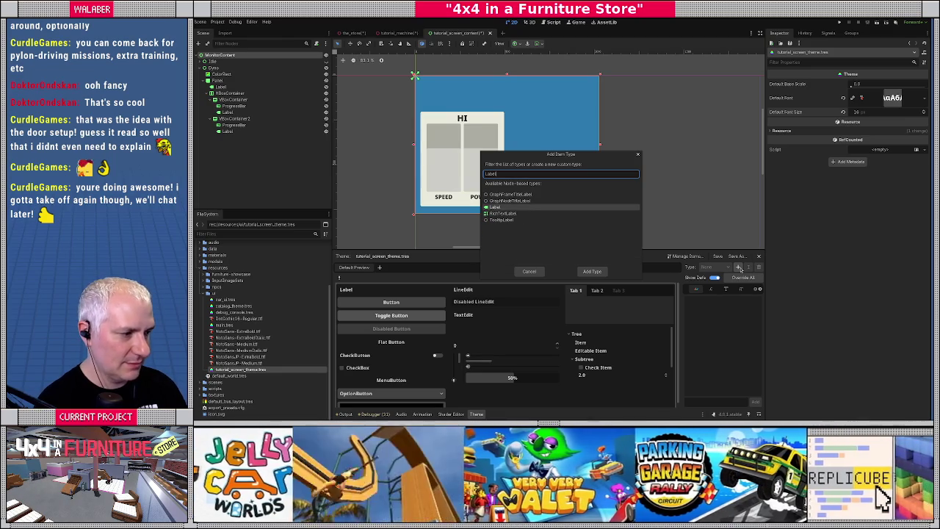
pyautogui.press('Return')
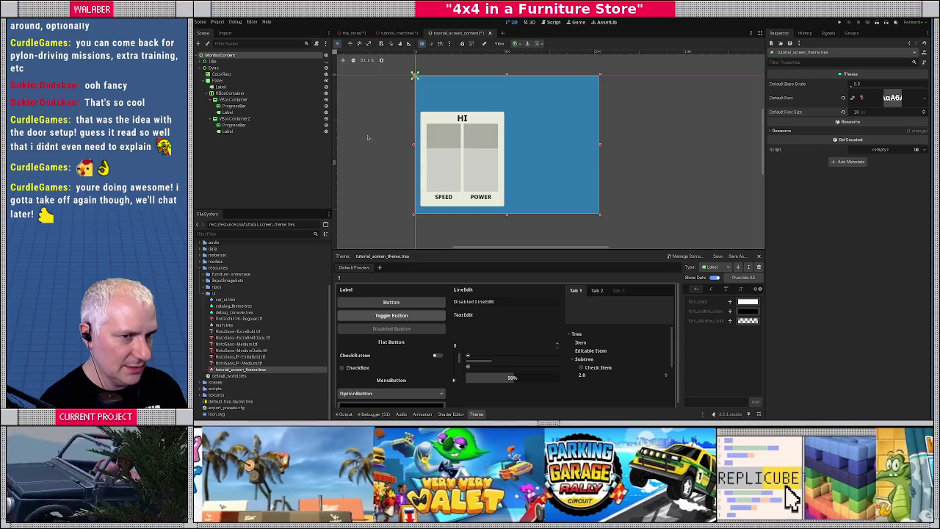
pyautogui.click(326, 68)
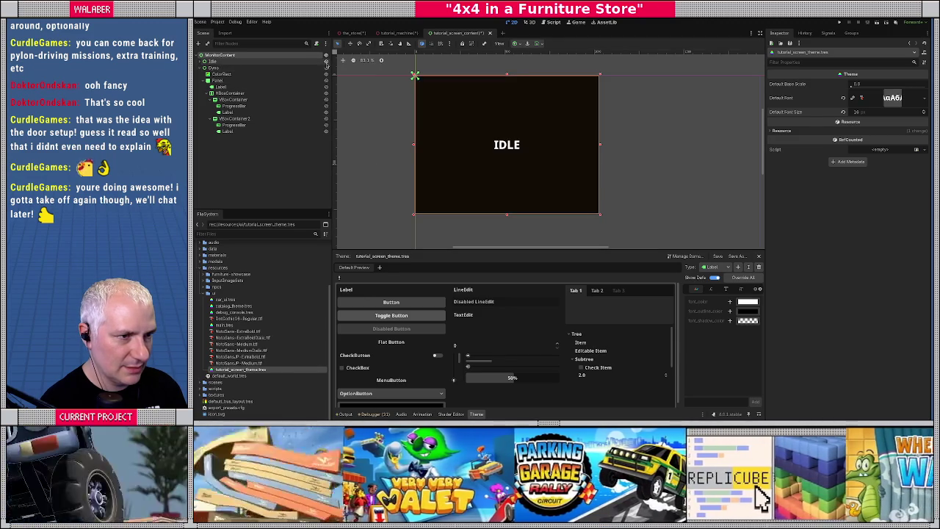
pyautogui.click(326, 61)
pyautogui.click(326, 68)
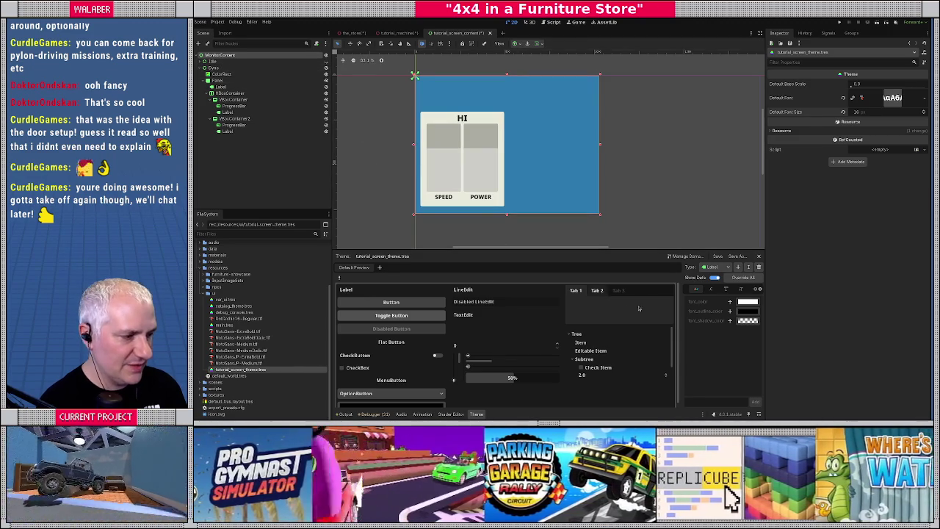
# Override the Label type's font colour to near-black and its font size to 32
pyautogui.click(729, 302)
pyautogui.click(747, 301)
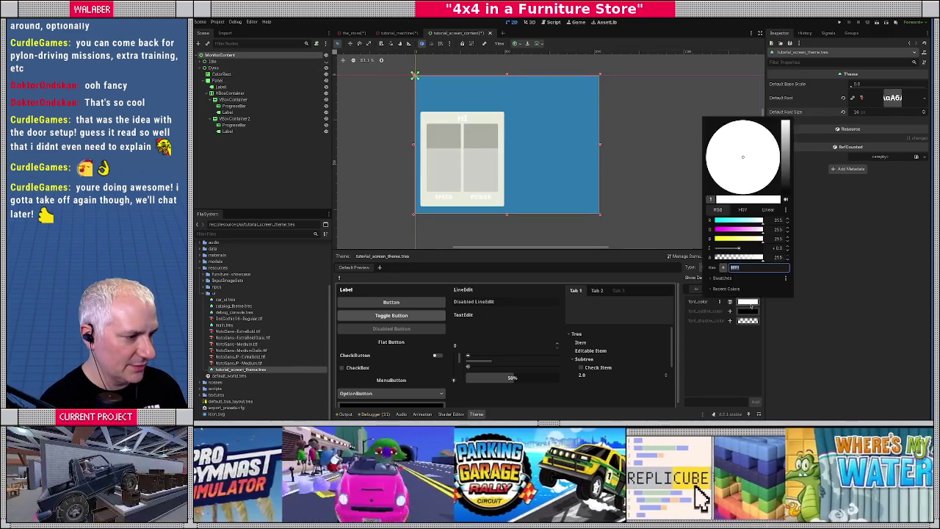
pyautogui.moveTo(785, 184); pyautogui.dragTo(788, 193)
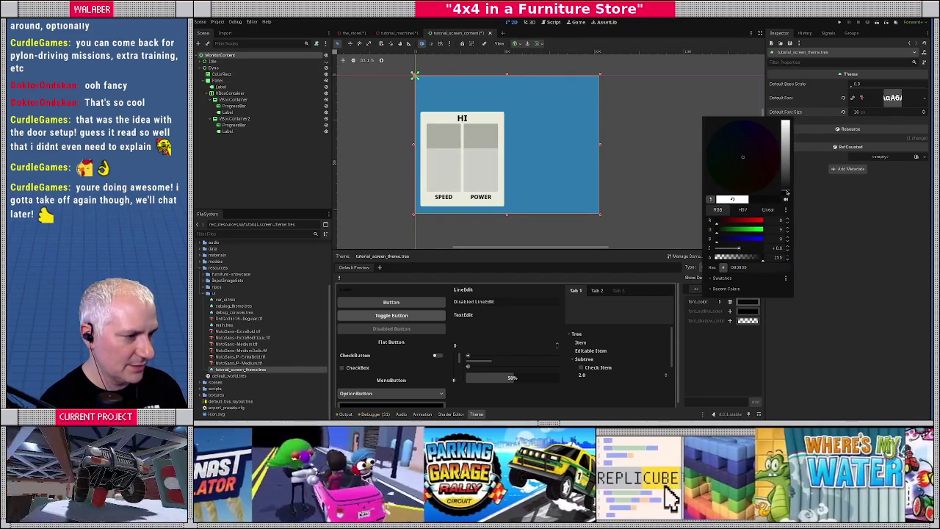
pyautogui.click(711, 289)
pyautogui.click(711, 289)
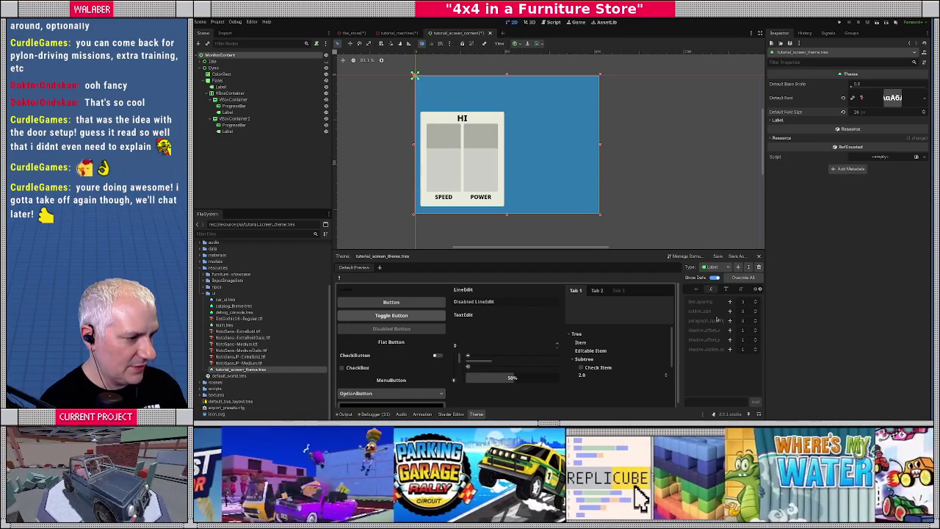
pyautogui.click(740, 289)
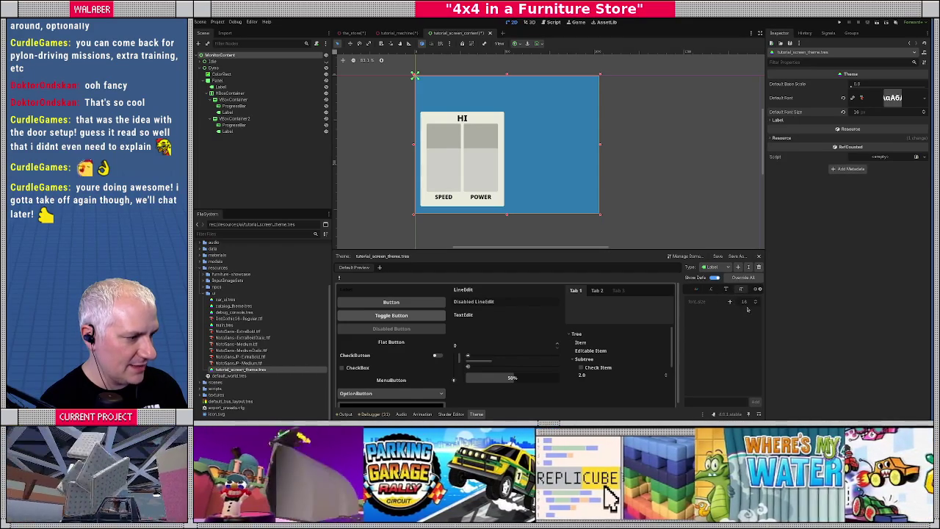
pyautogui.click(743, 301)
pyautogui.write('32')
pyautogui.press('Return')
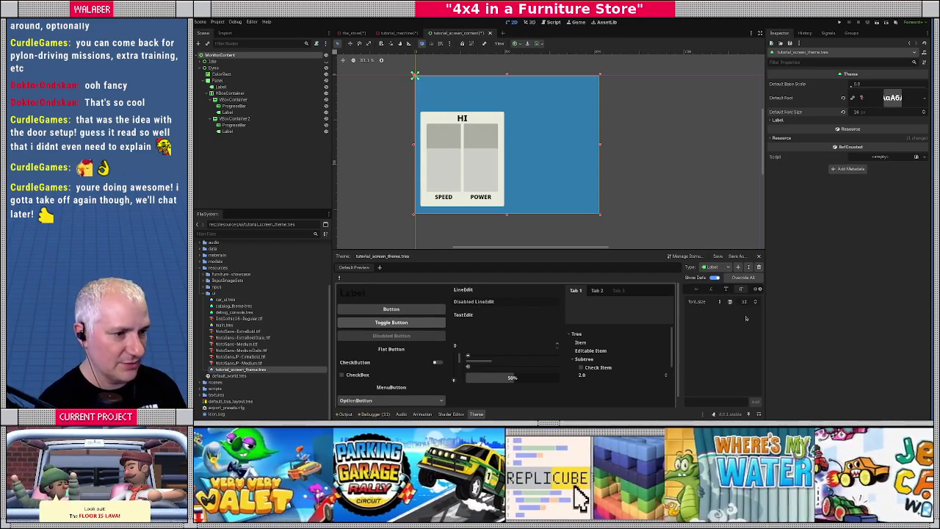
pyautogui.click(228, 131)
# Review the font size overrides on the SPEED and POWER labels
pyautogui.keyDown('ctrl'); pyautogui.click(228, 112); pyautogui.keyUp('ctrl')
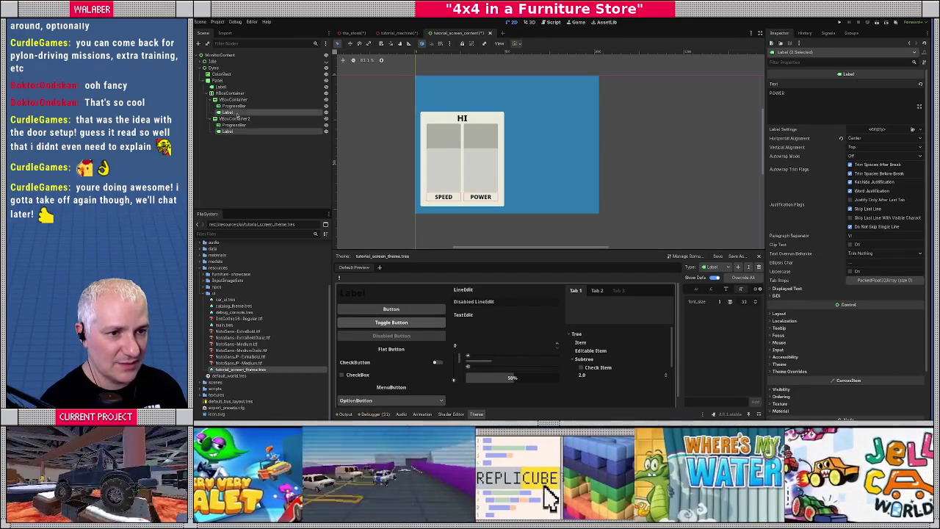
pyautogui.scroll(-2, 810, 283)
pyautogui.click(785, 317)
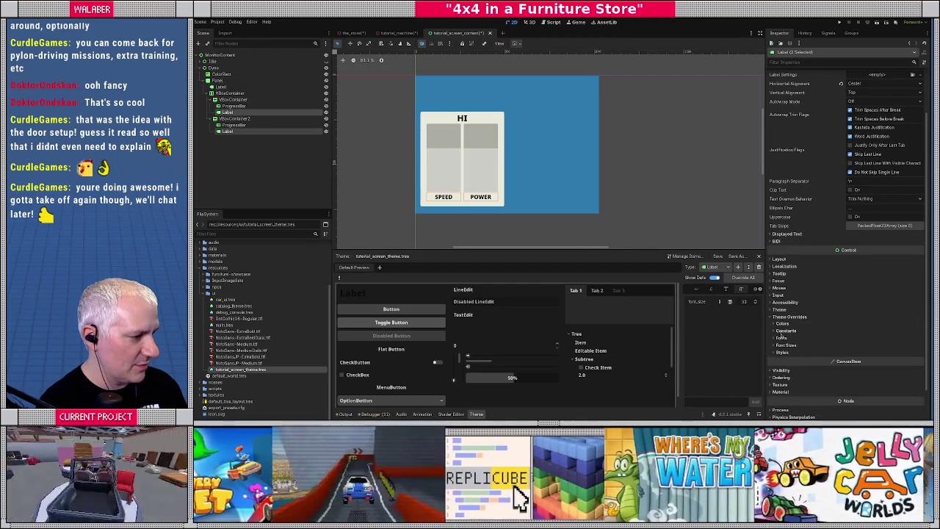
pyautogui.click(775, 346)
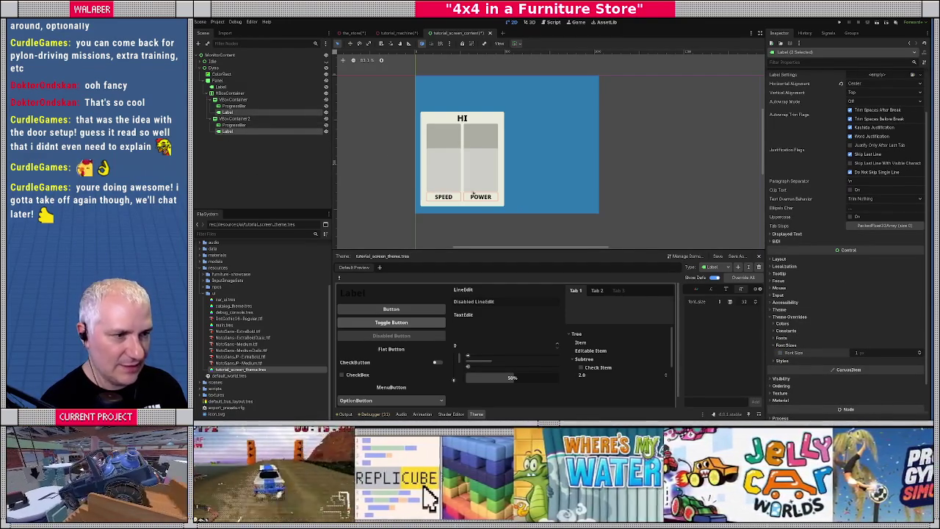
pyautogui.click(250, 99)
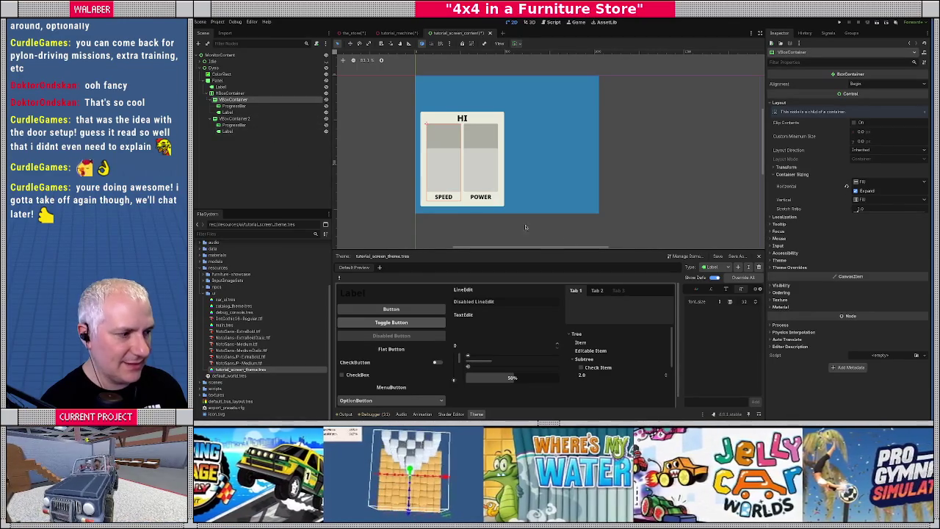
# Add a BigText theme type based on Label with its own font size override
pyautogui.click(737, 267)
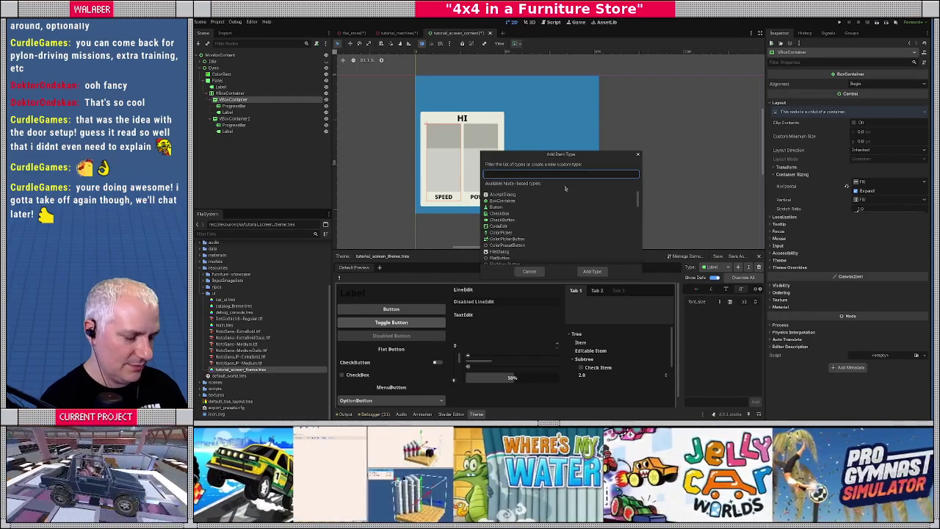
pyautogui.write('BigText')
pyautogui.press('Return')
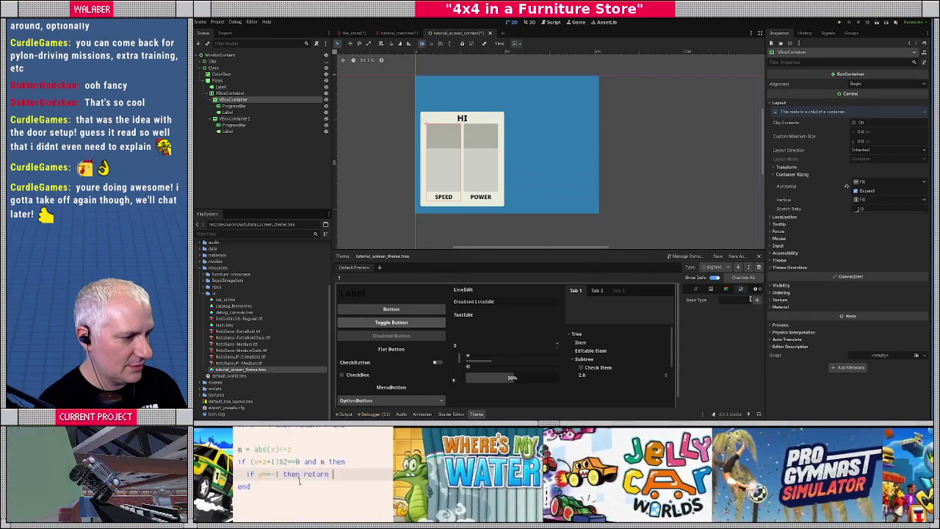
pyautogui.click(756, 300)
pyautogui.write('label')
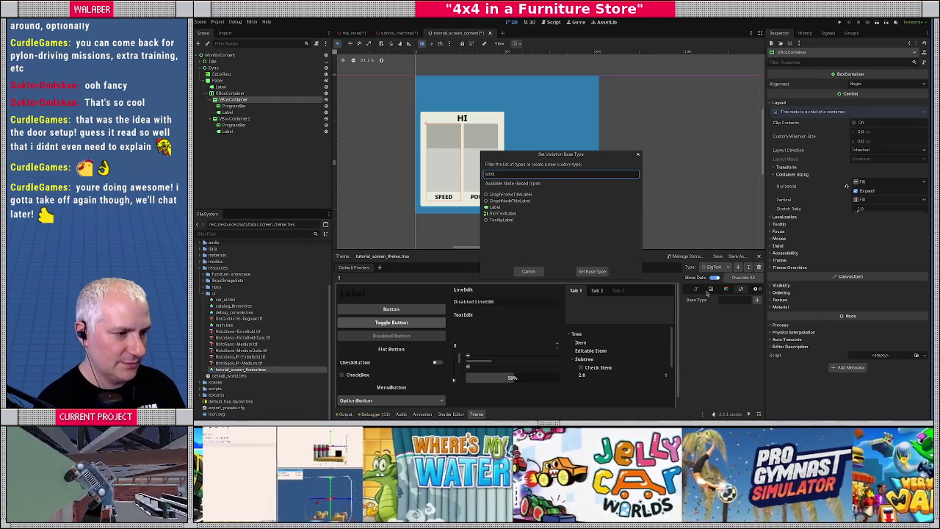
pyautogui.doubleClick(486, 208)
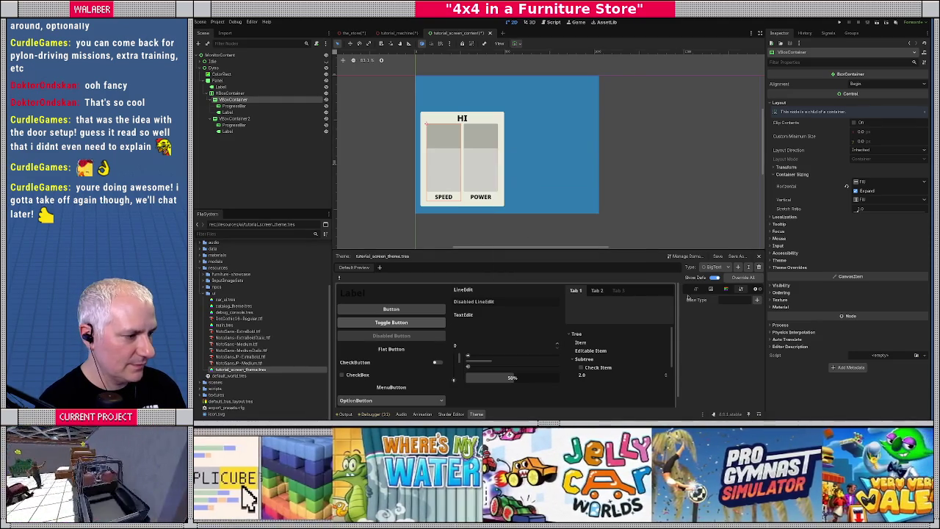
pyautogui.click(696, 291)
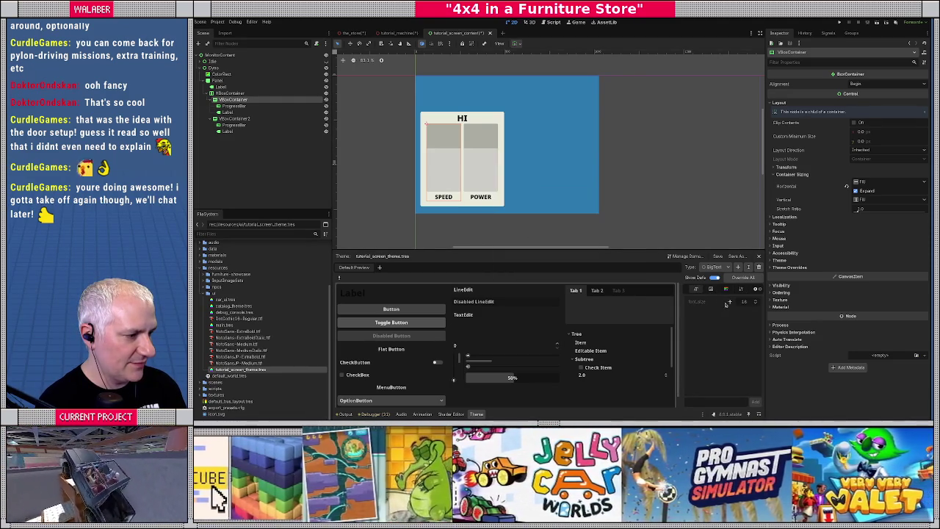
pyautogui.click(730, 302)
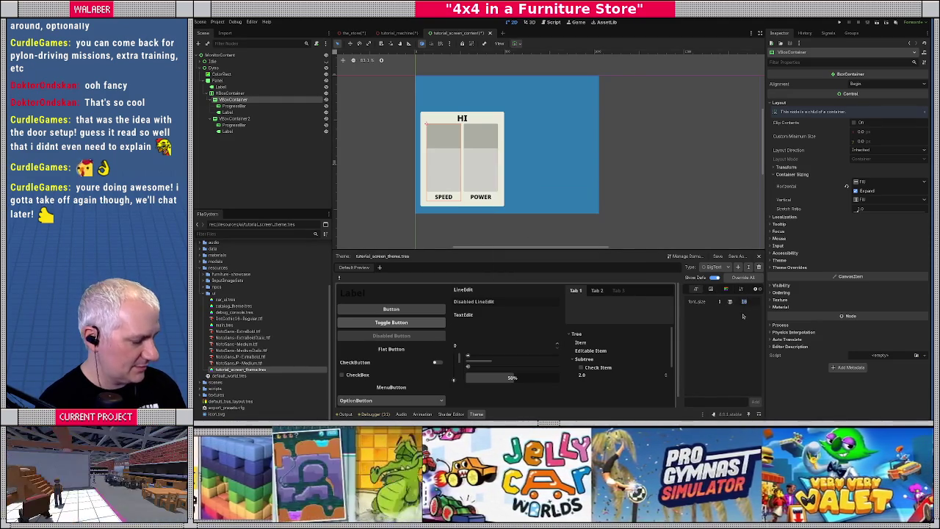
# Remove the HI label's font and font size overrides and set its Type Variation to BigText
pyautogui.click(472, 125)
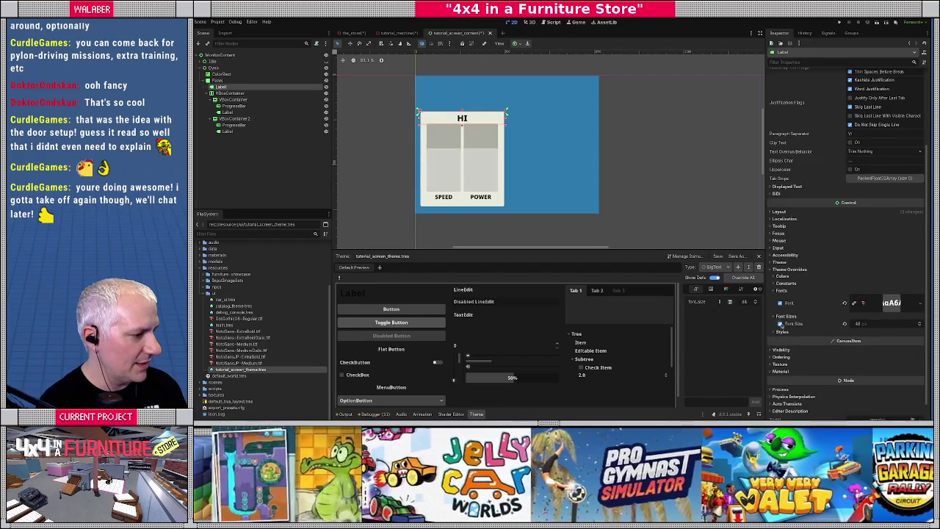
pyautogui.click(780, 323)
pyautogui.click(780, 303)
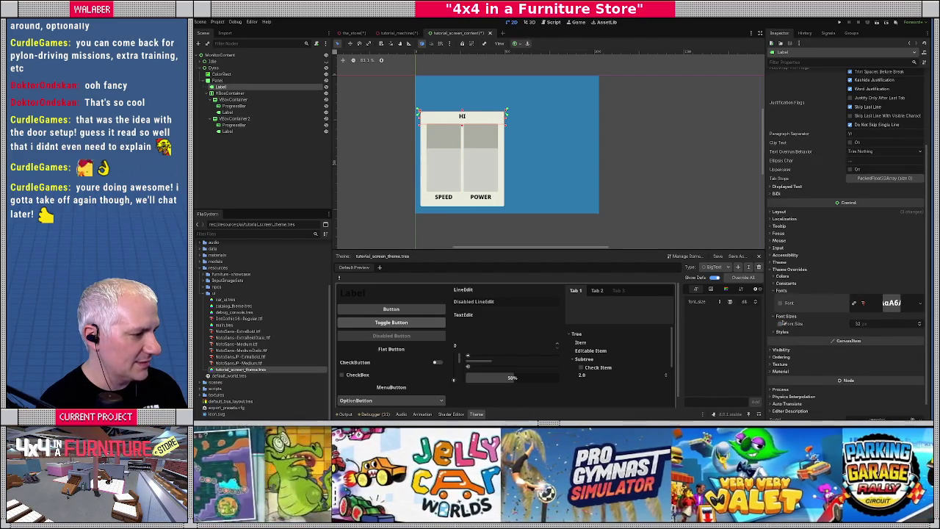
pyautogui.click(780, 262)
pyautogui.click(872, 280)
pyautogui.click(872, 290)
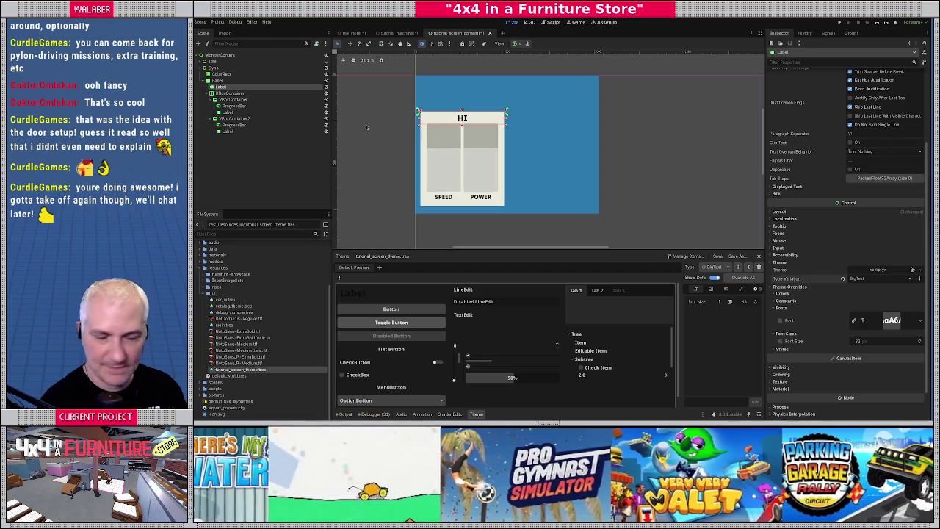
# Add ProgressBar as a theme type and override its background StyleBox
pyautogui.click(233, 107)
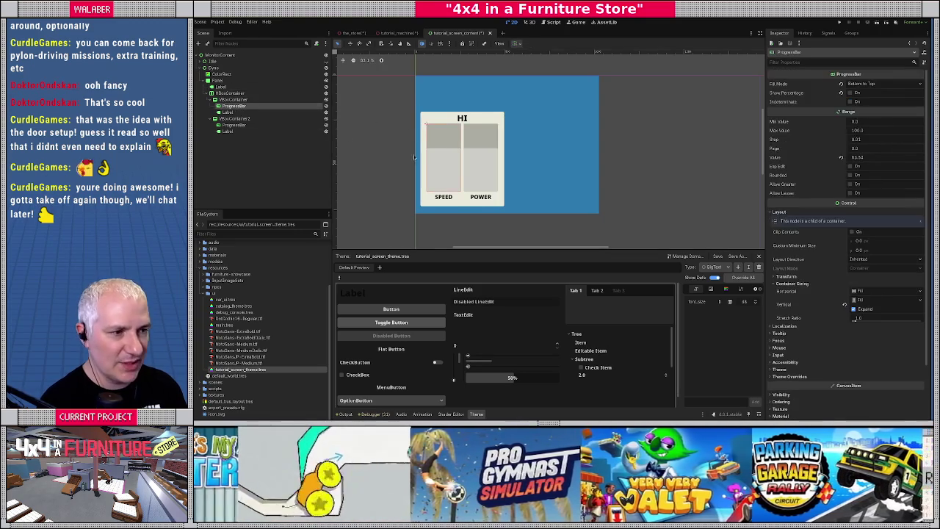
pyautogui.click(740, 269)
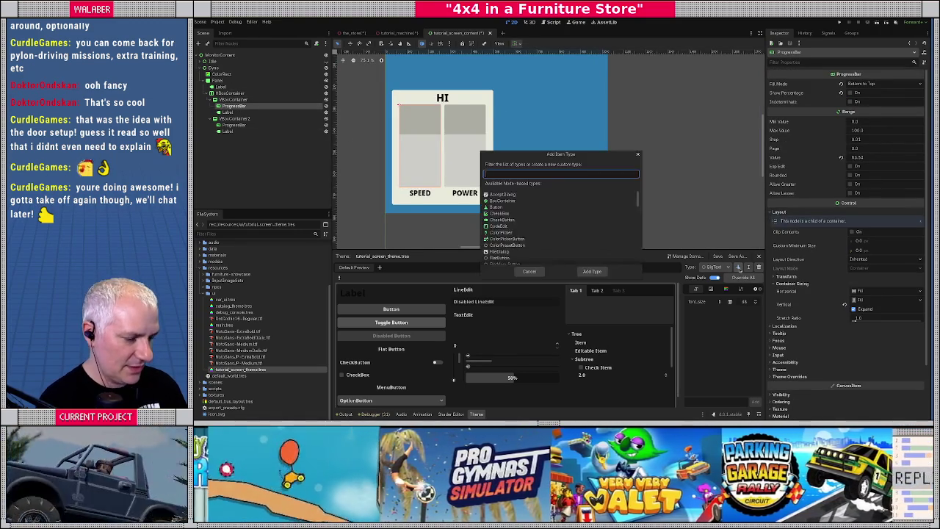
pyautogui.write('prog')
pyautogui.press('Return')
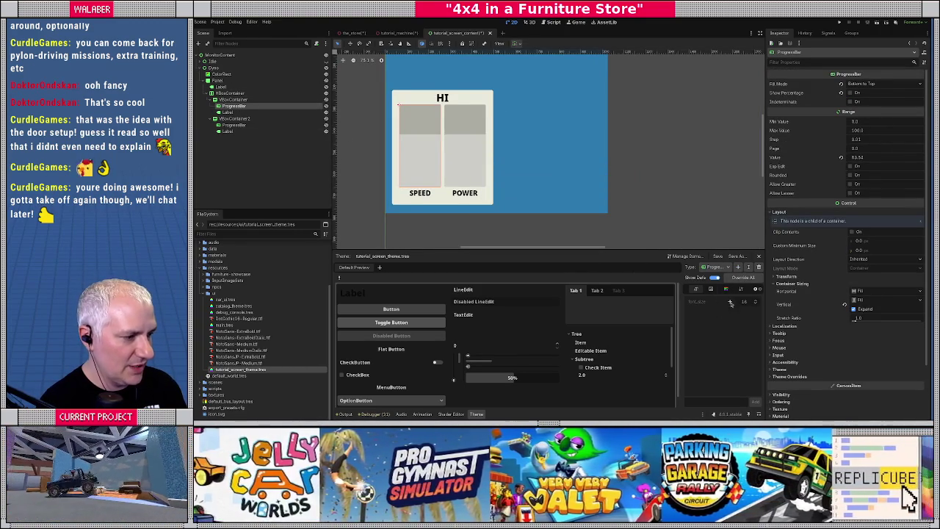
pyautogui.click(725, 288)
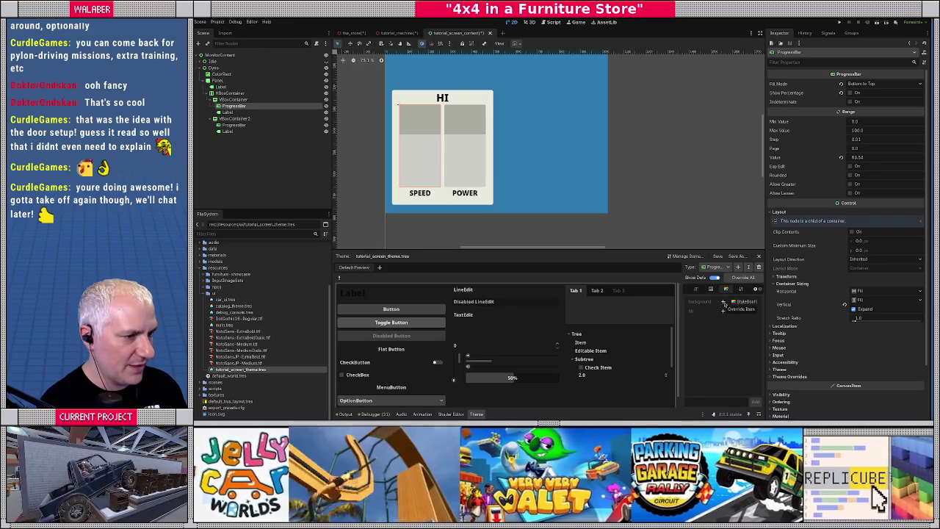
pyautogui.click(723, 303)
pyautogui.click(748, 303)
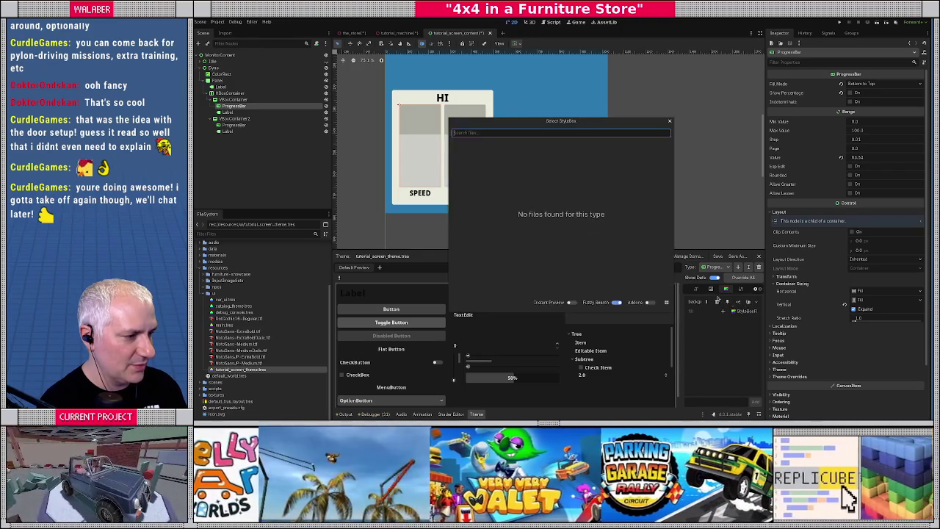
pyautogui.press('Escape')
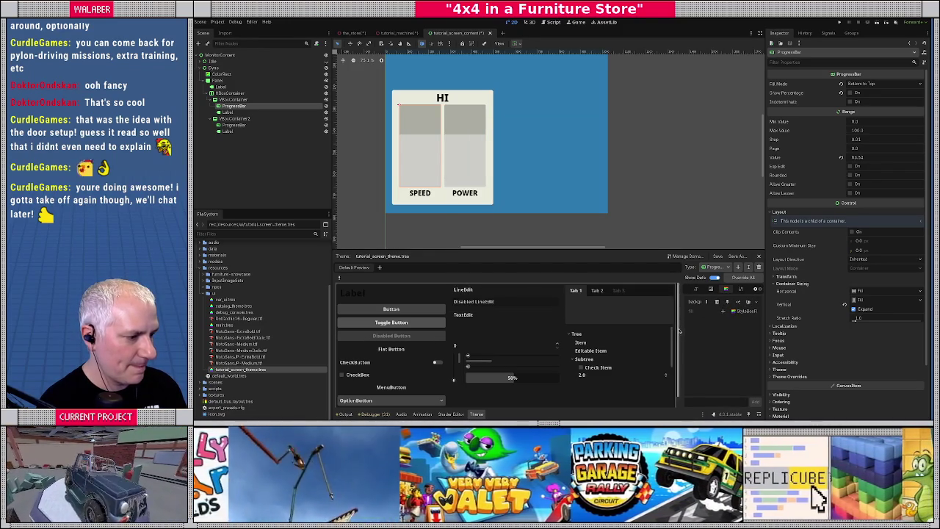
# Give the ProgressBar background a new StyleBoxFlat with a dark, fully opaque colour
pyautogui.moveTo(682, 339); pyautogui.dragTo(643, 339)
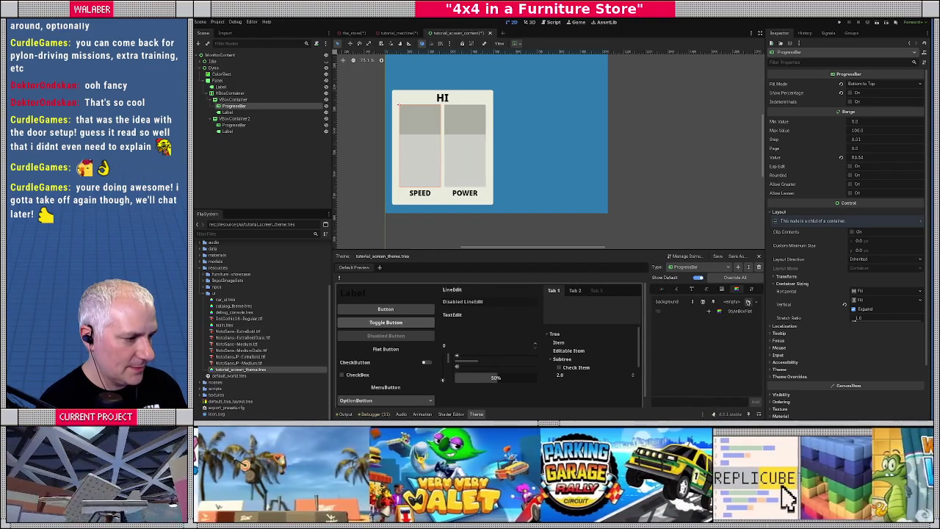
pyautogui.click(737, 301)
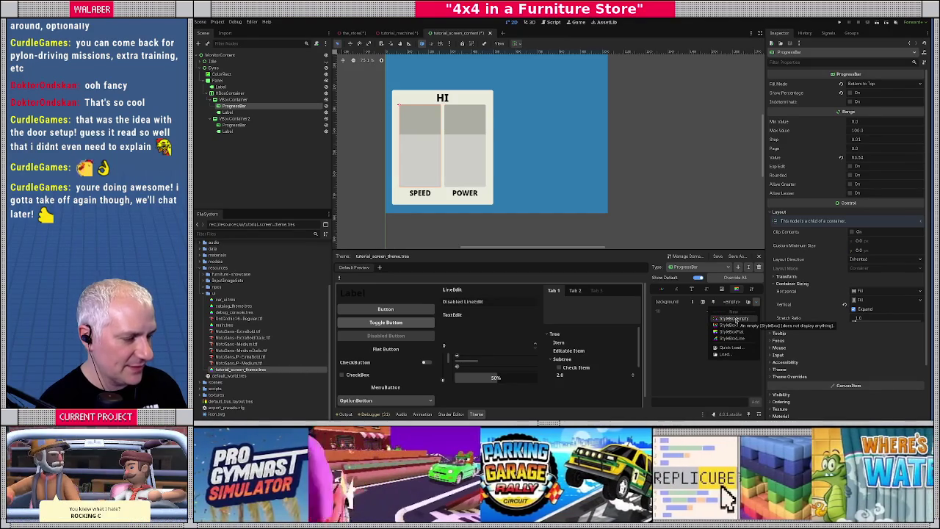
pyautogui.click(732, 331)
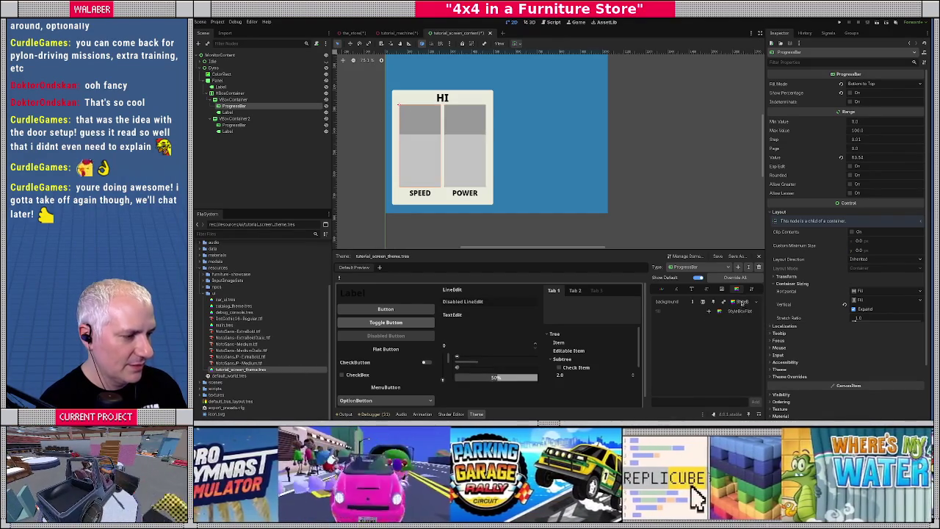
pyautogui.click(741, 302)
pyautogui.click(889, 129)
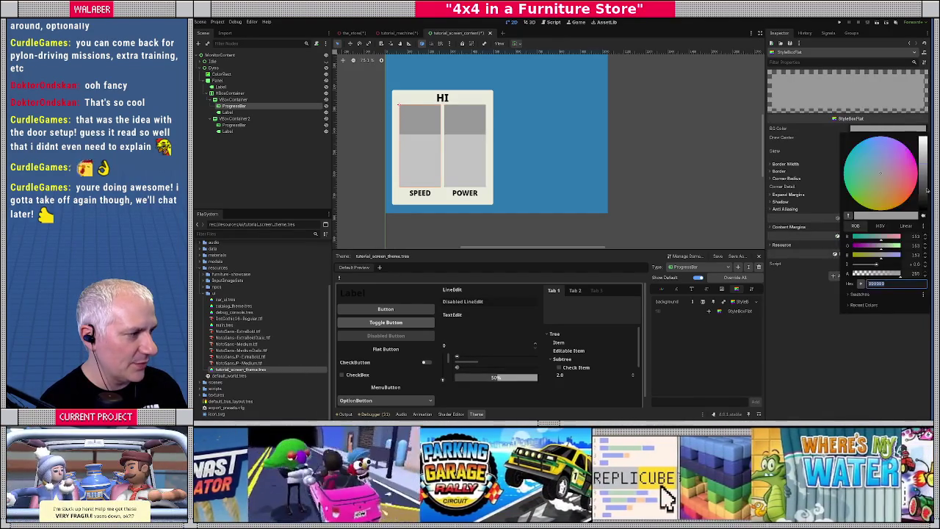
pyautogui.click(923, 193)
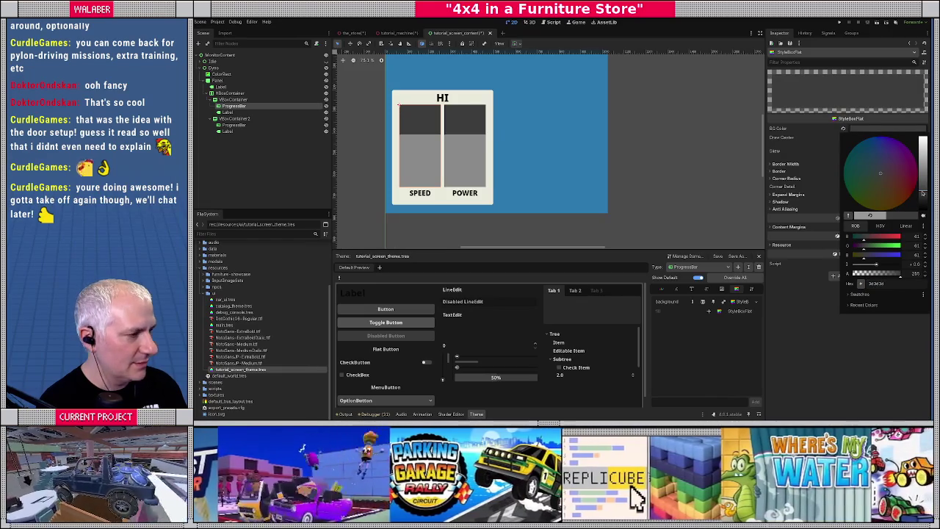
pyautogui.moveTo(923, 193); pyautogui.dragTo(923, 198)
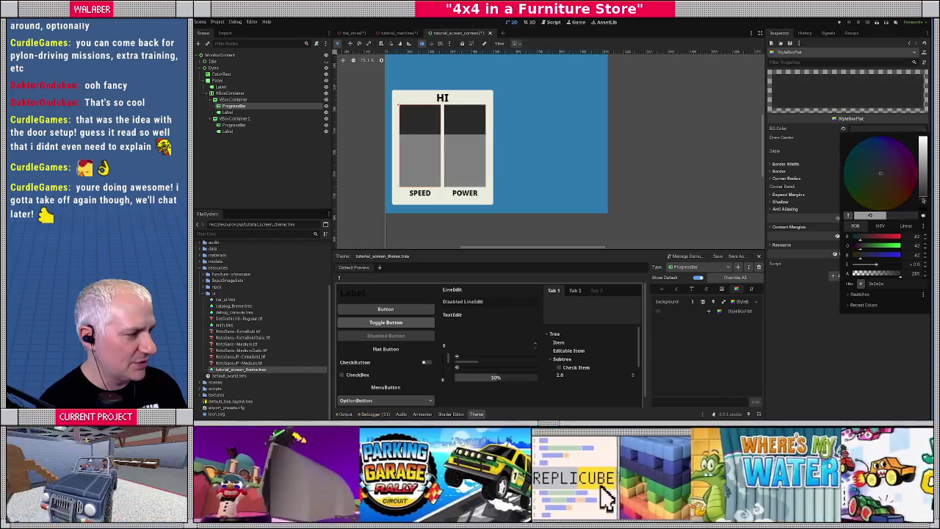
pyautogui.moveTo(899, 273)
pyautogui.mouseDown()
pyautogui.moveTo(888, 273)
pyautogui.moveTo(900, 273)
pyautogui.mouseUp()
pyautogui.click(924, 195)
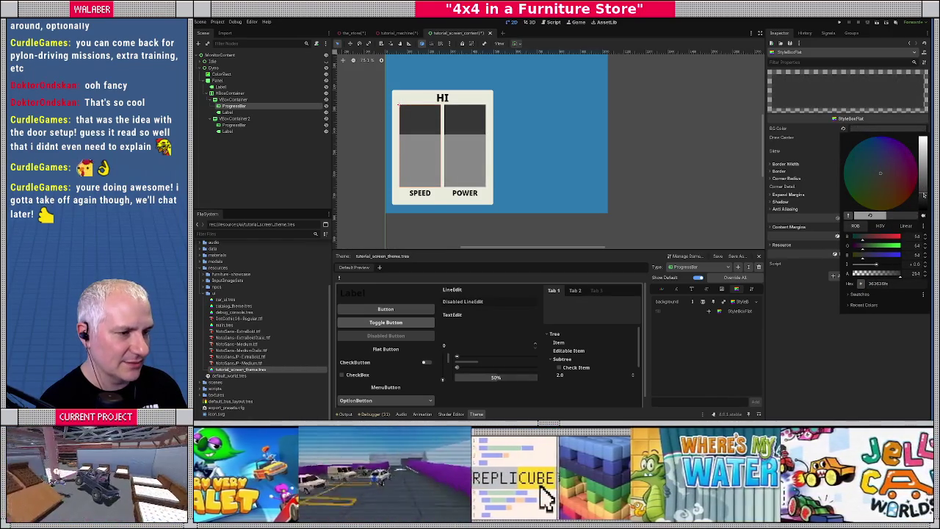
pyautogui.click(800, 173)
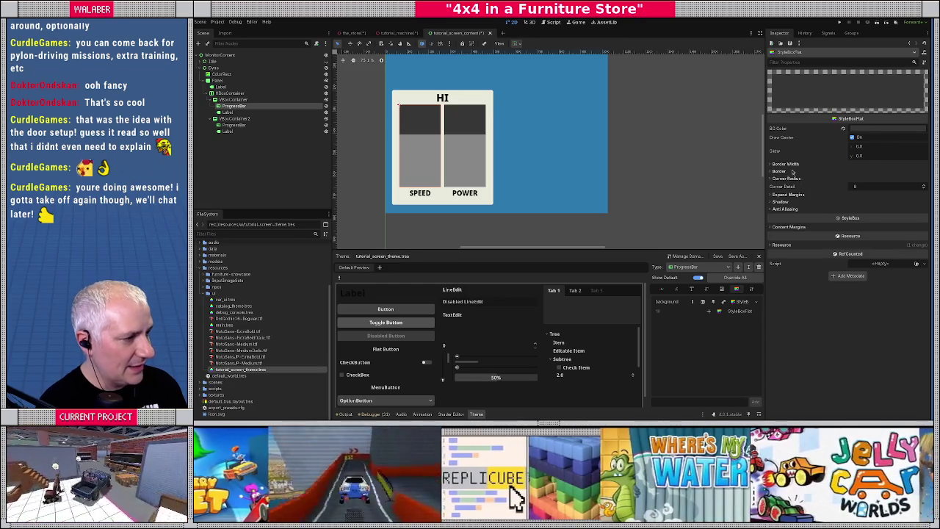
# Round two corners of the background style to 16 px
pyautogui.click(784, 178)
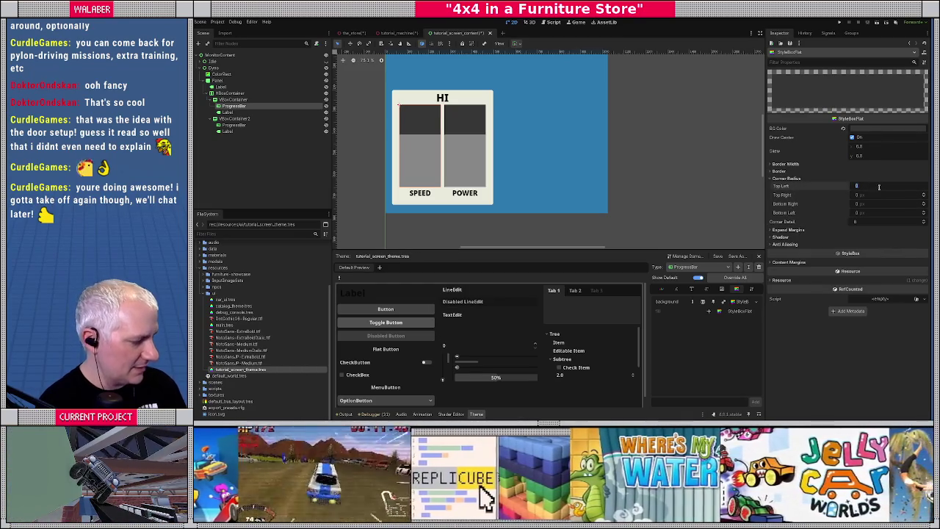
pyautogui.write('16')
pyautogui.press('Tab')
pyautogui.write('16')
pyautogui.press('Tab')
pyautogui.write('16')
pyautogui.press('Tab')
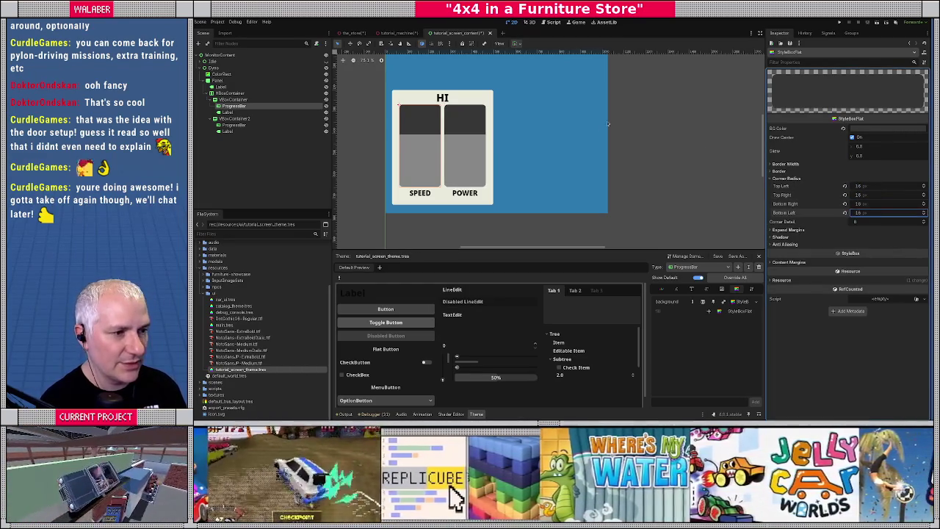
pyautogui.scroll(2, 607, 123)
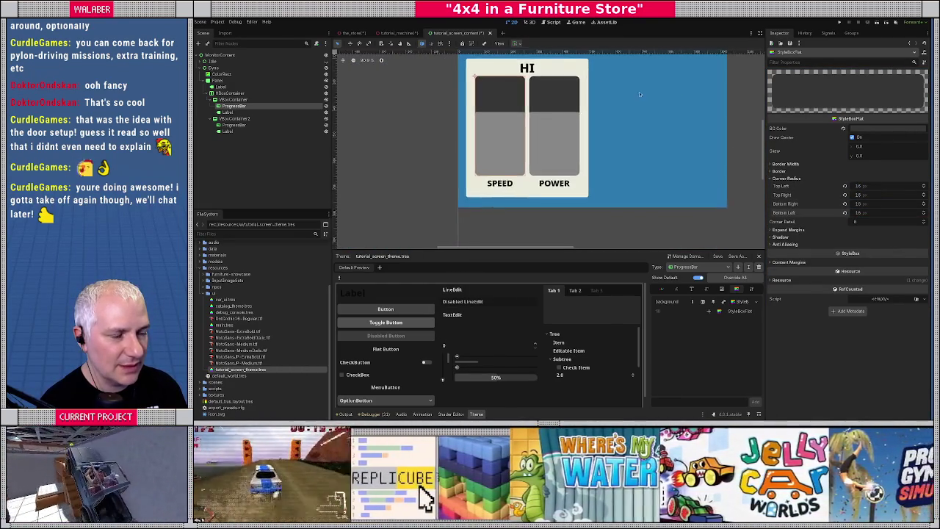
pyautogui.scroll(3, 645, 117)
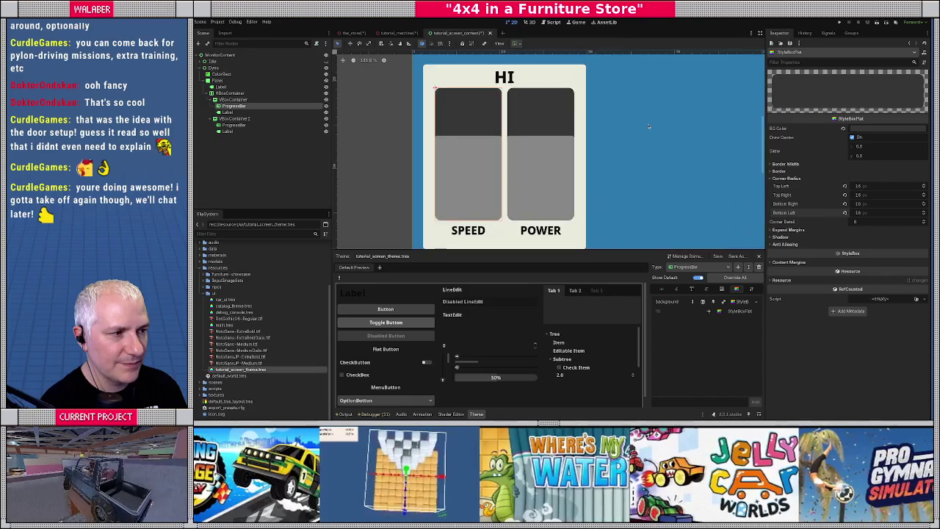
pyautogui.scroll(-4, 646, 127)
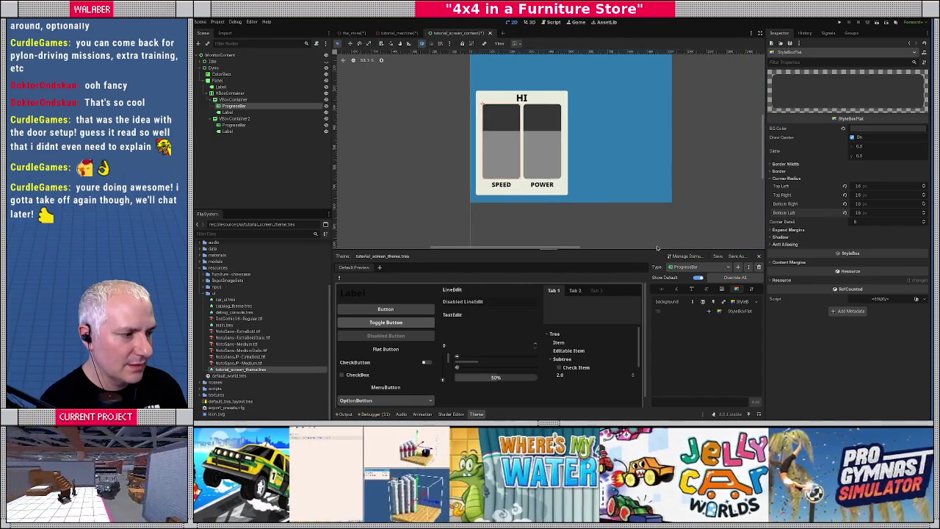
# Override the fill with a new StyleBoxFlat coloured red f7605b
pyautogui.click(709, 312)
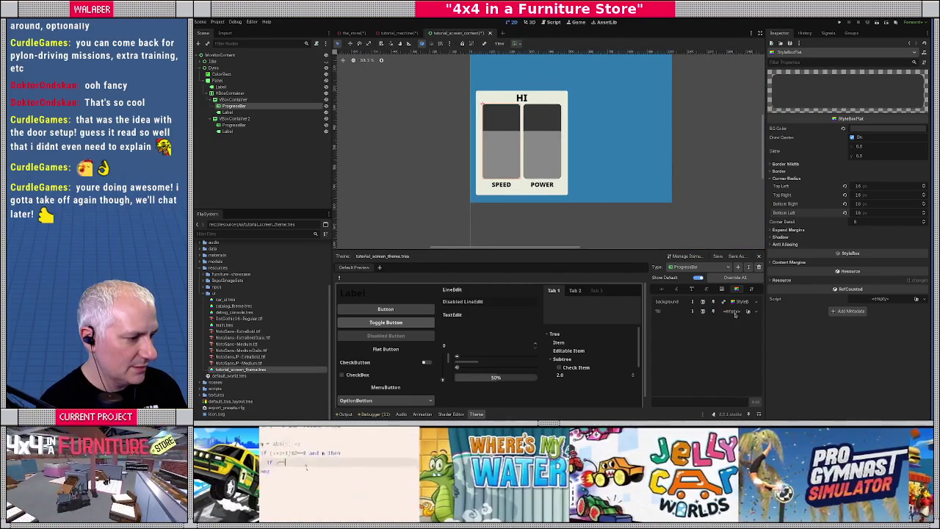
pyautogui.click(740, 312)
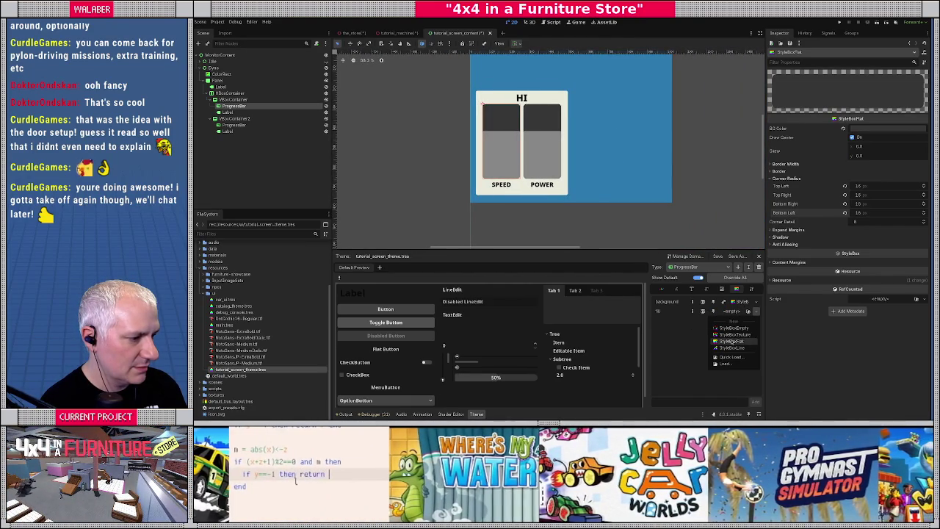
pyautogui.click(736, 323)
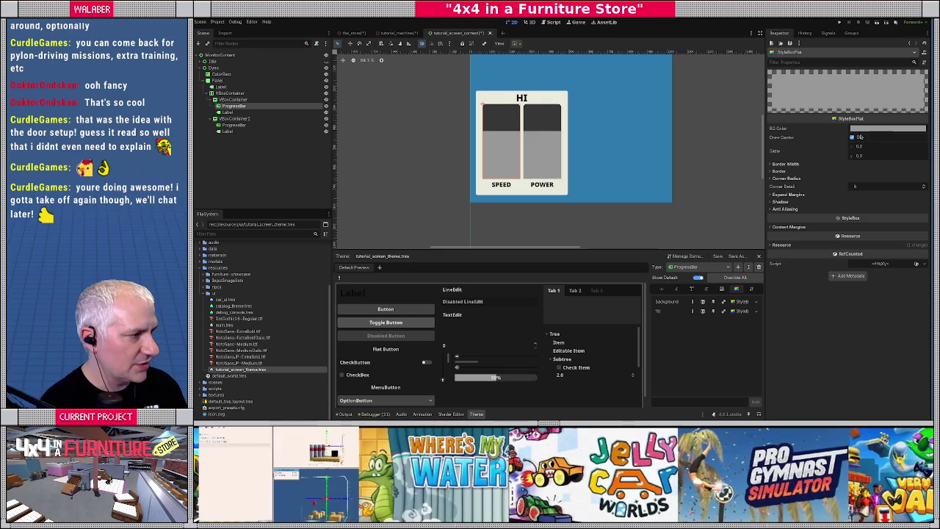
pyautogui.click(860, 131)
pyautogui.hotkey('ctrl', 'v')
pyautogui.press('Return')
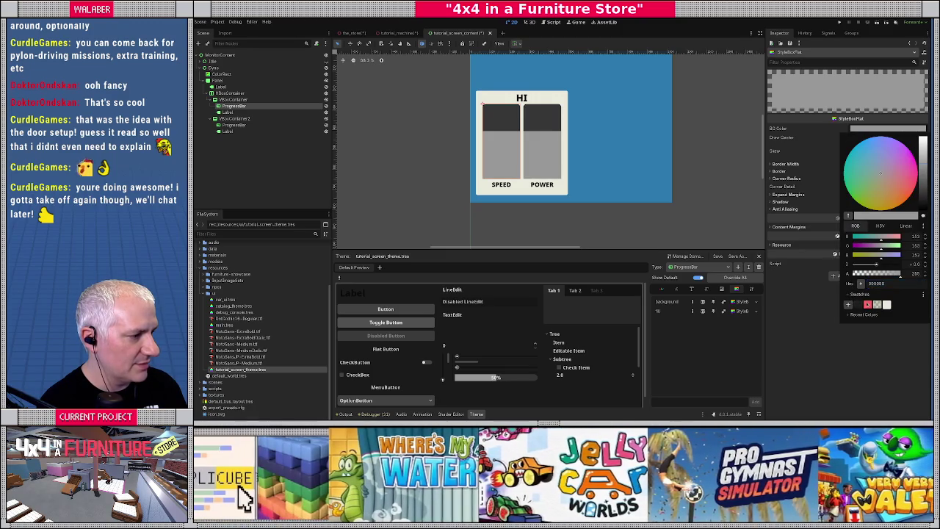
pyautogui.click(822, 347)
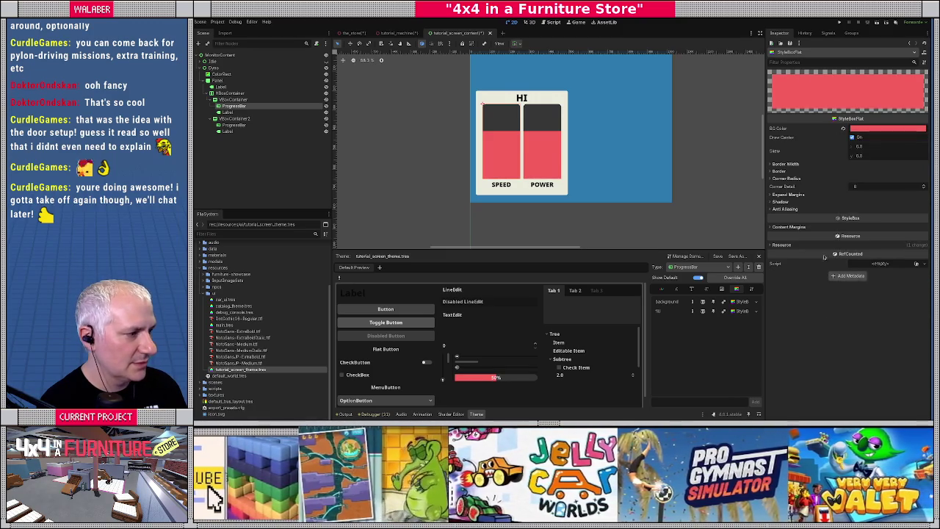
# Round the fill's bottom right and bottom left corners to 16 px
pyautogui.click(786, 178)
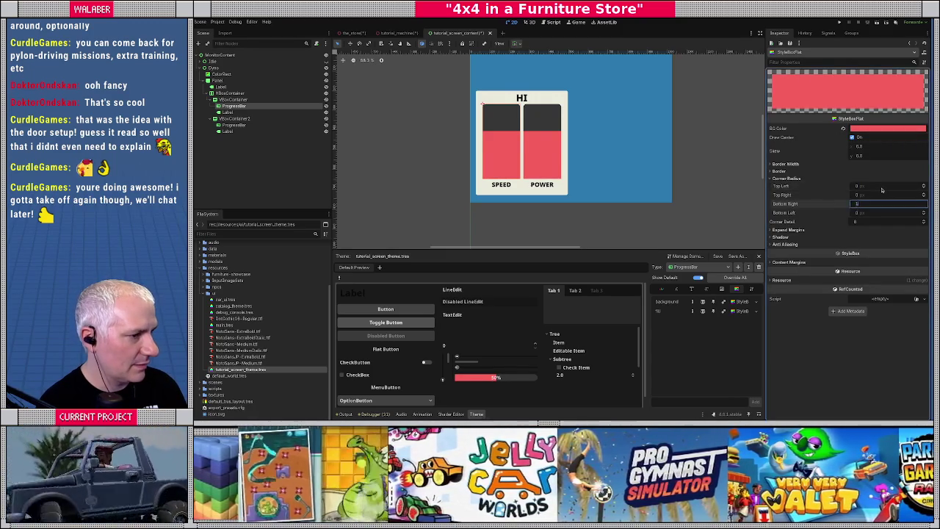
pyautogui.press('Tab')
pyautogui.press('Tab')
pyautogui.write('16')
pyautogui.press('Tab')
pyautogui.write('16')
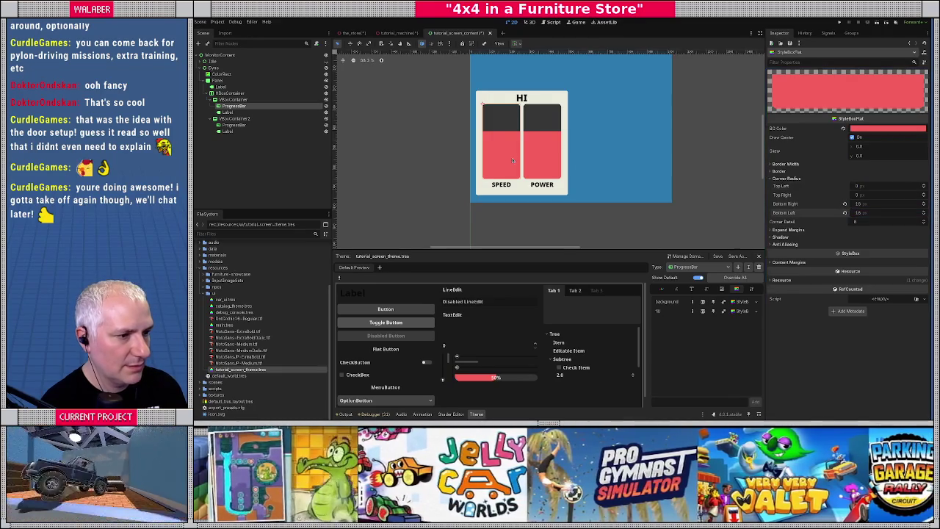
pyautogui.scroll(2, 524, 147)
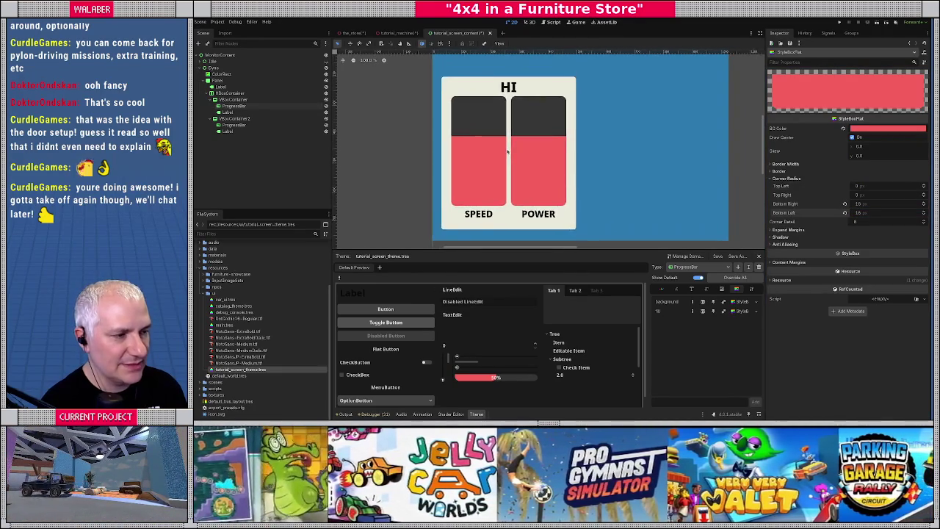
pyautogui.scroll(-3, 479, 159)
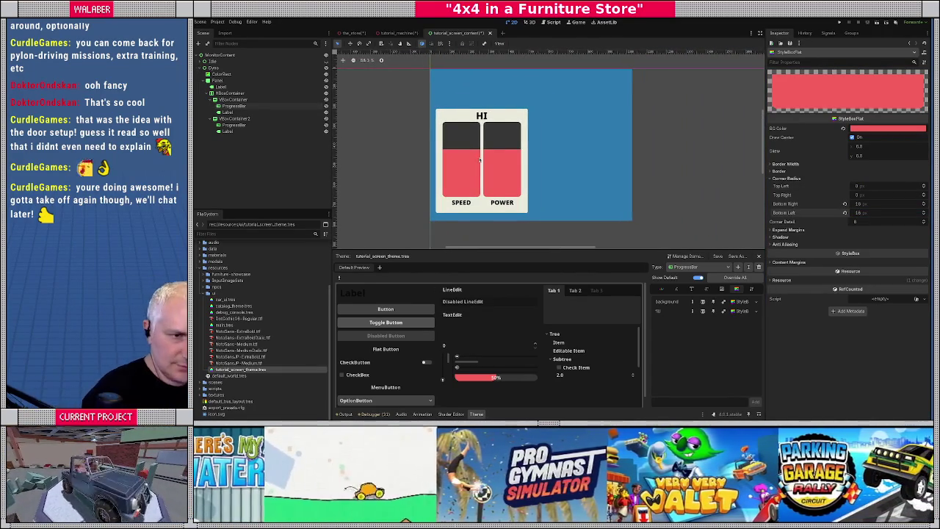
pyautogui.scroll(-3, 481, 125)
pyautogui.scroll(4, 481, 124)
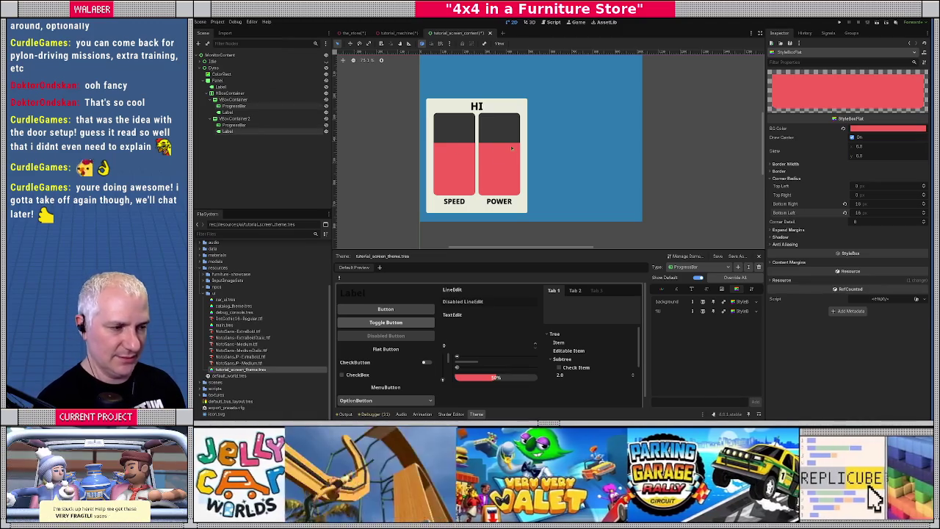
pyautogui.scroll(-2, 536, 139)
# Stretch the HBoxContainer holding both bars downward and widen the bars slightly
pyautogui.click(477, 123)
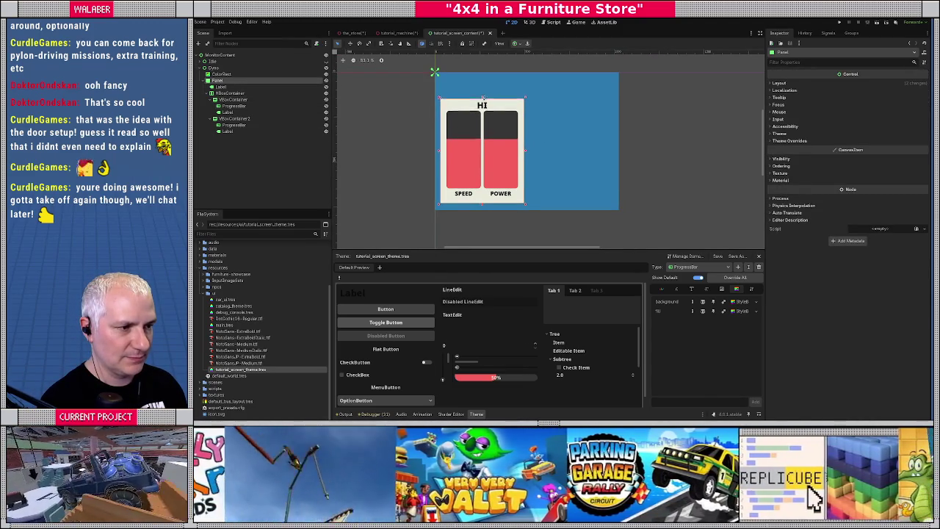
pyautogui.doubleClick(224, 87)
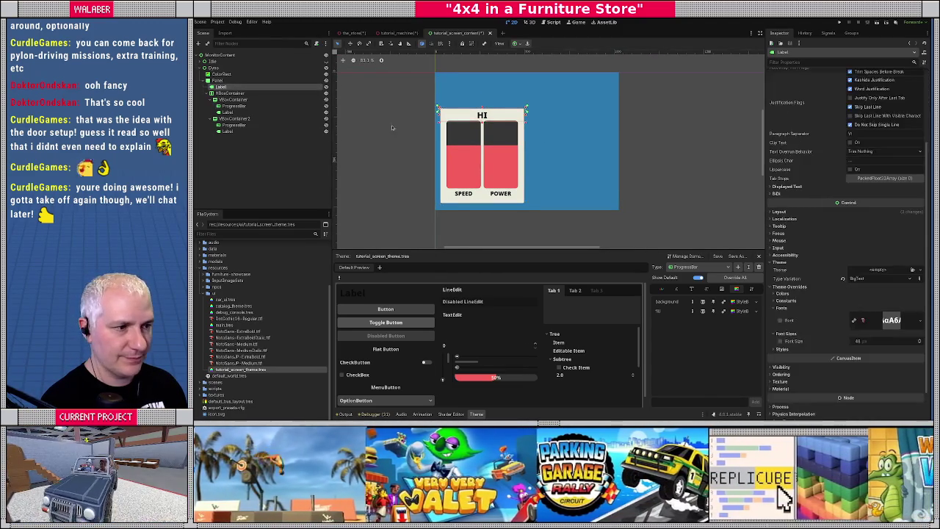
pyautogui.doubleClick(229, 93)
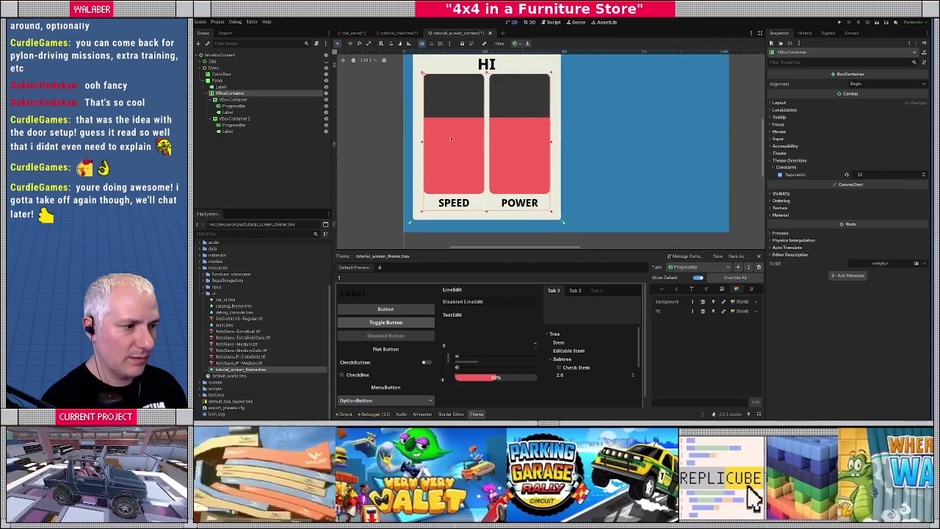
pyautogui.click(778, 103)
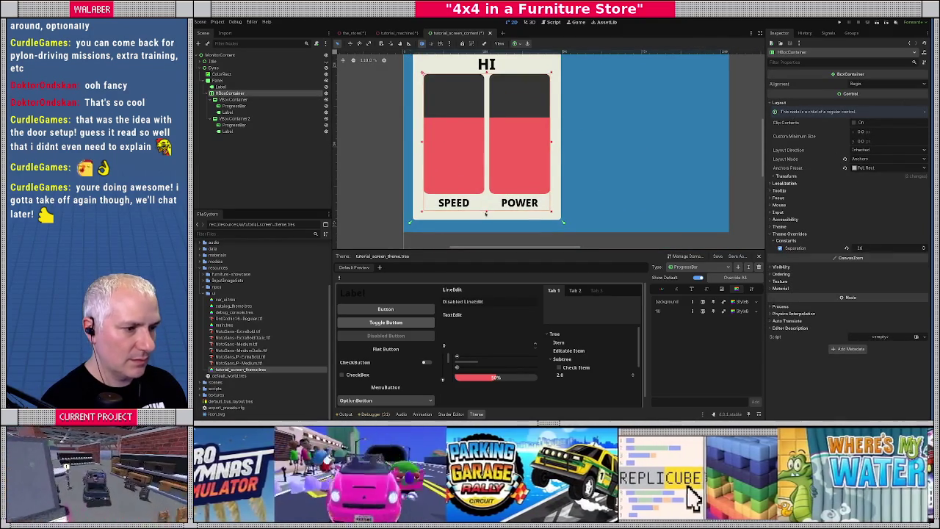
pyautogui.moveTo(486, 212); pyautogui.dragTo(488, 216)
pyautogui.scroll(-2, 492, 212)
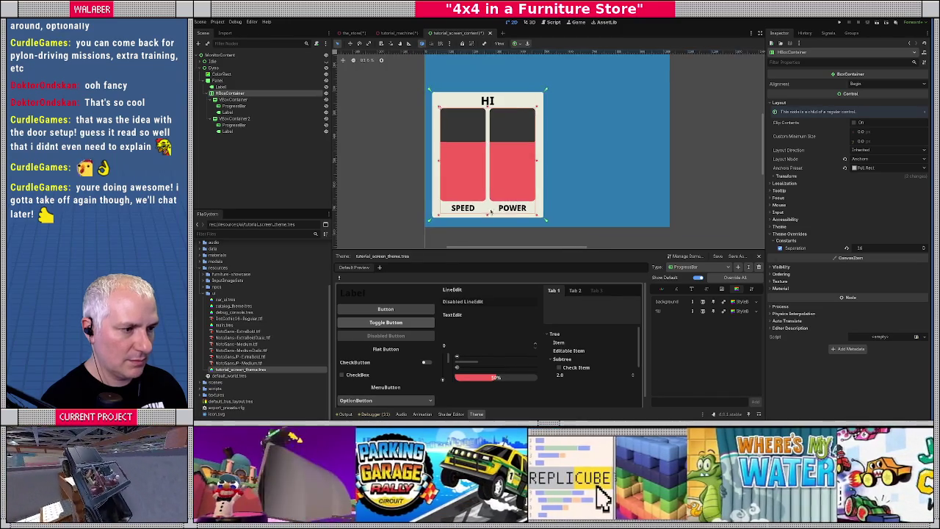
pyautogui.scroll(-1, 492, 212)
pyautogui.moveTo(532, 169); pyautogui.dragTo(533, 166)
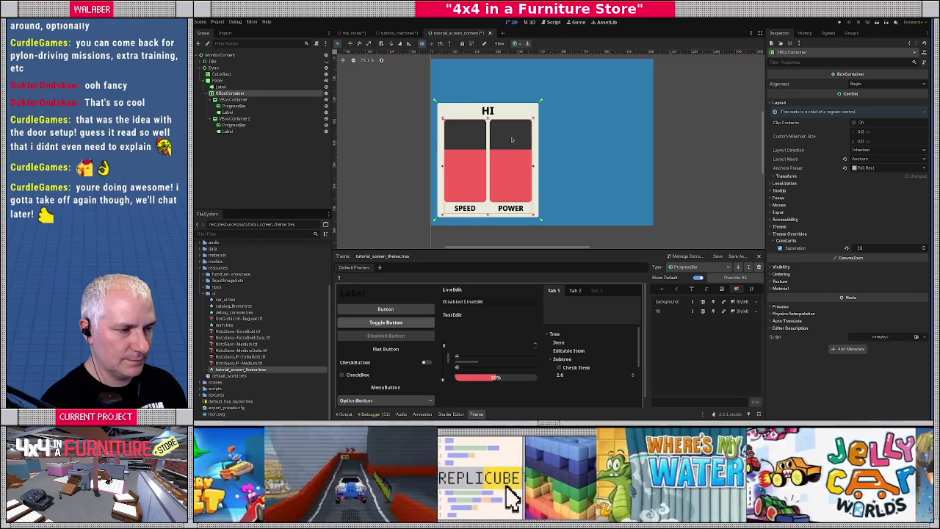
pyautogui.scroll(-3, 512, 140)
# Save the SPEED bar's VBoxContainer branch as scene tutorial_screen_dyno_bar.tscn
pyautogui.click(352, 125)
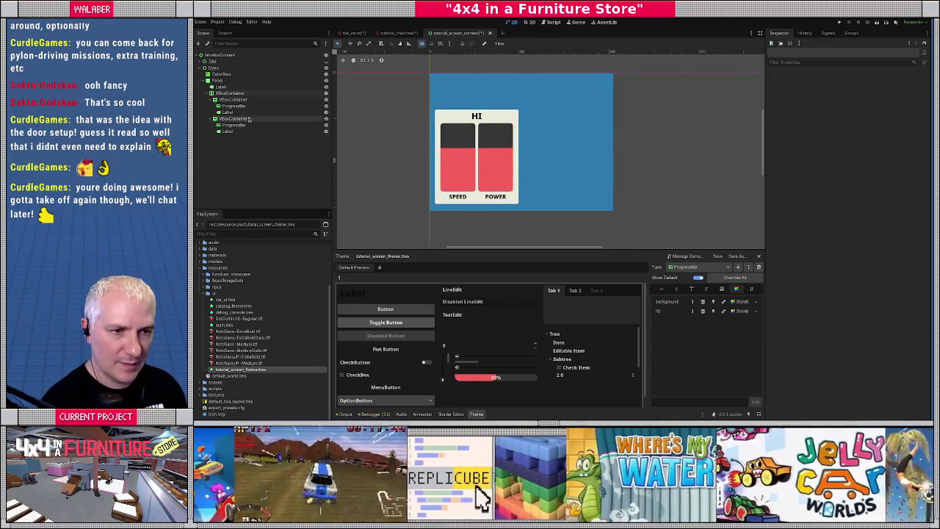
pyautogui.click(235, 99)
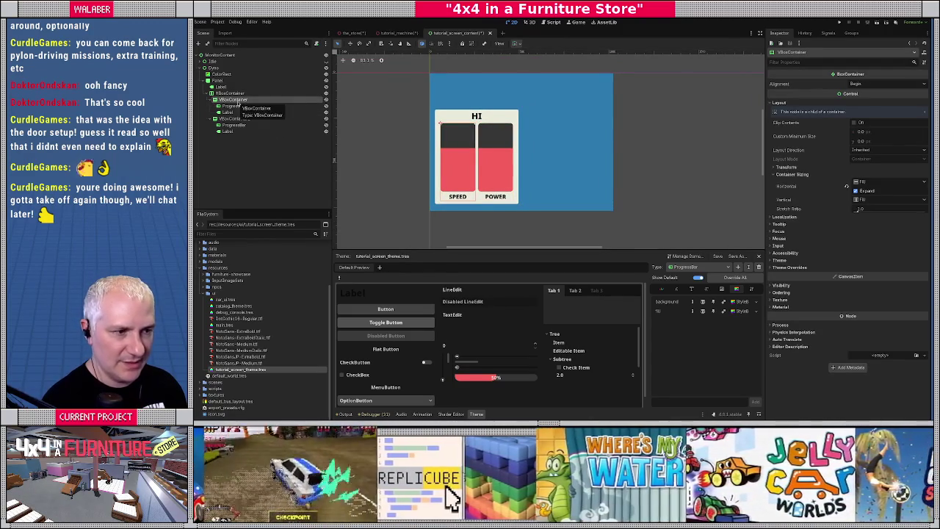
pyautogui.rightClick(238, 102)
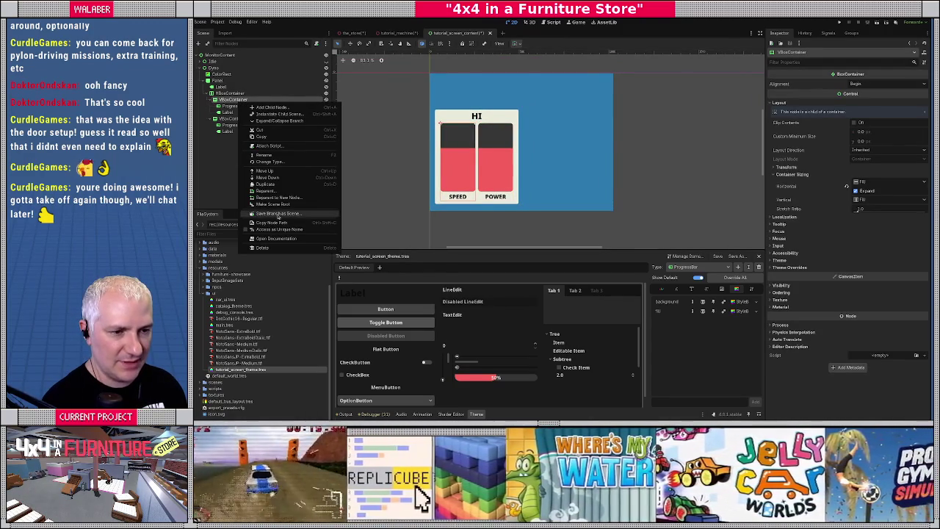
pyautogui.click(278, 214)
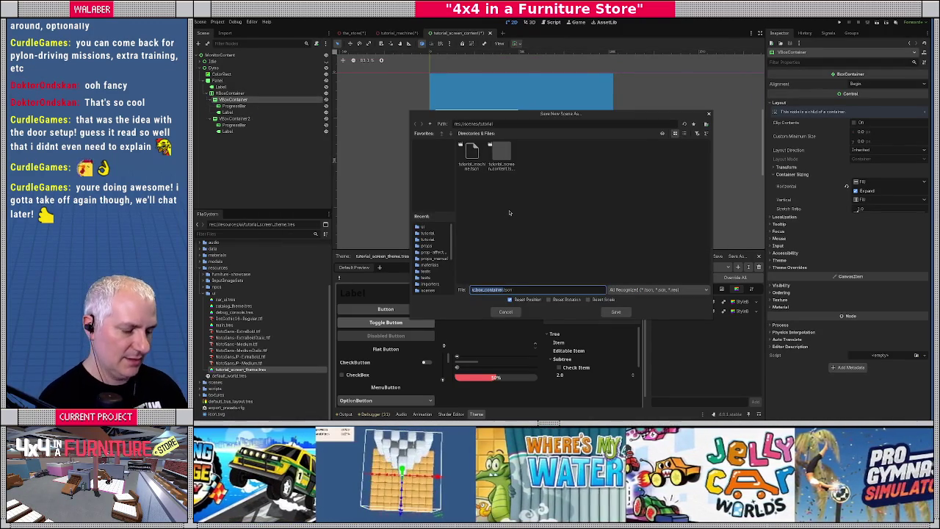
pyautogui.write('tutorial')
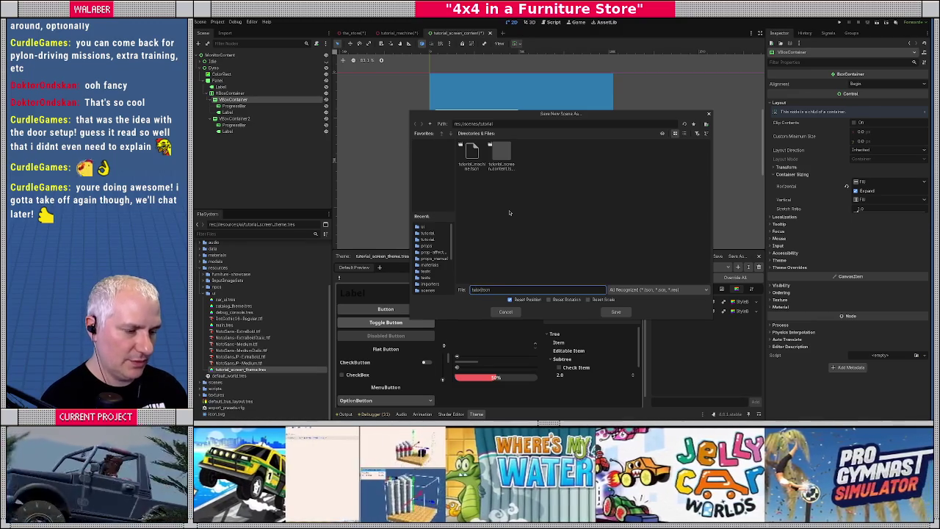
pyautogui.write('_screen')
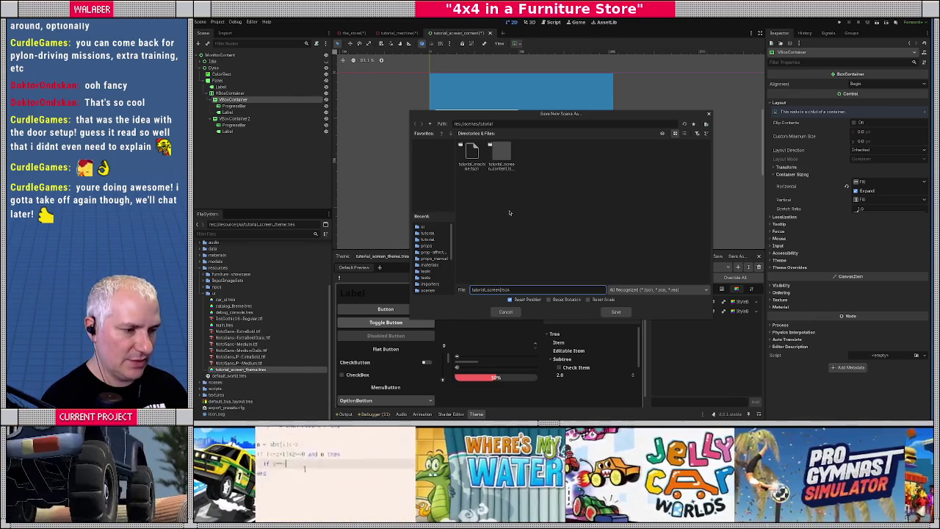
pyautogui.write('_')
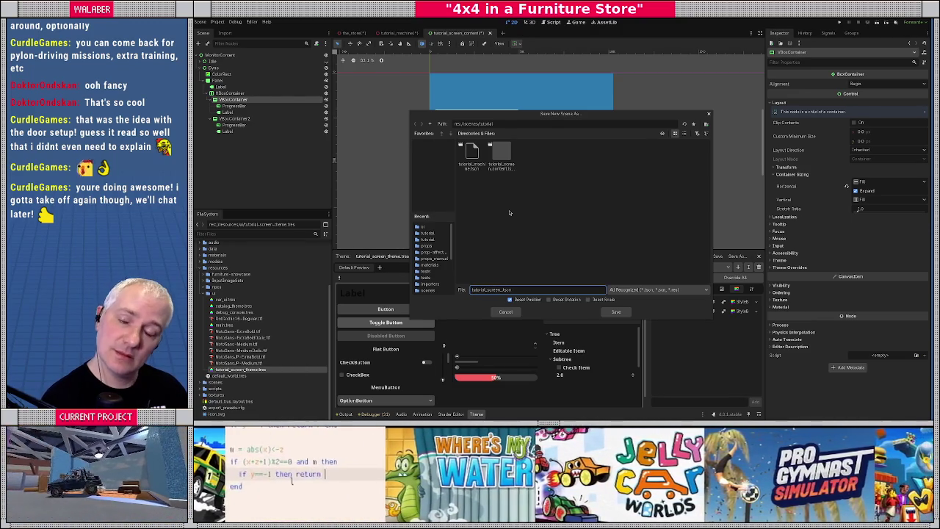
pyautogui.write('dyno_bar')
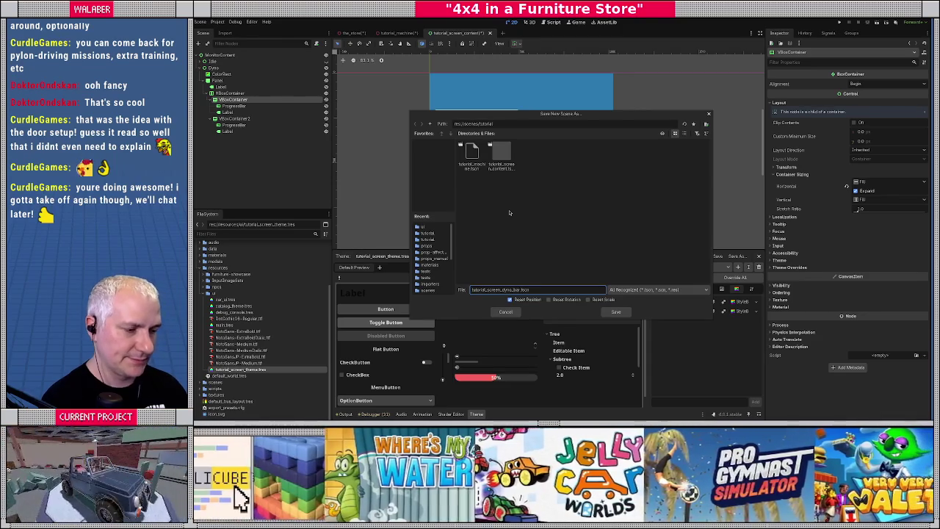
pyautogui.press('Return')
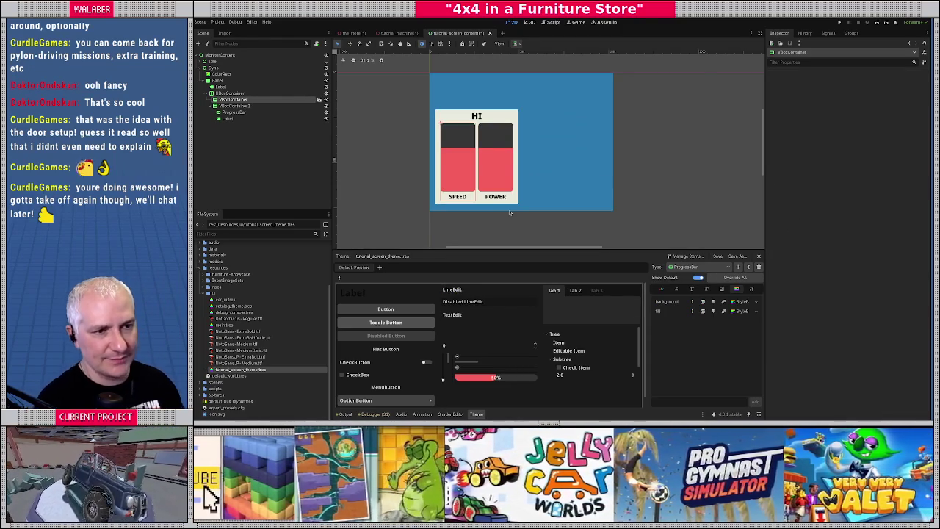
# Delete the POWER bar and duplicate the SPEED bar in its place
pyautogui.click(235, 106)
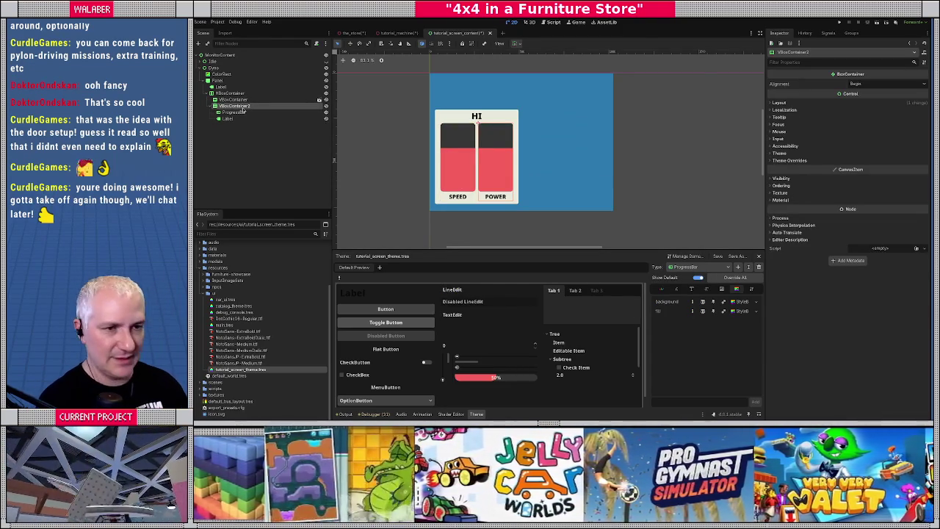
pyautogui.press('Delete')
pyautogui.click(232, 100)
pyautogui.hotkey('ctrl', 'd')
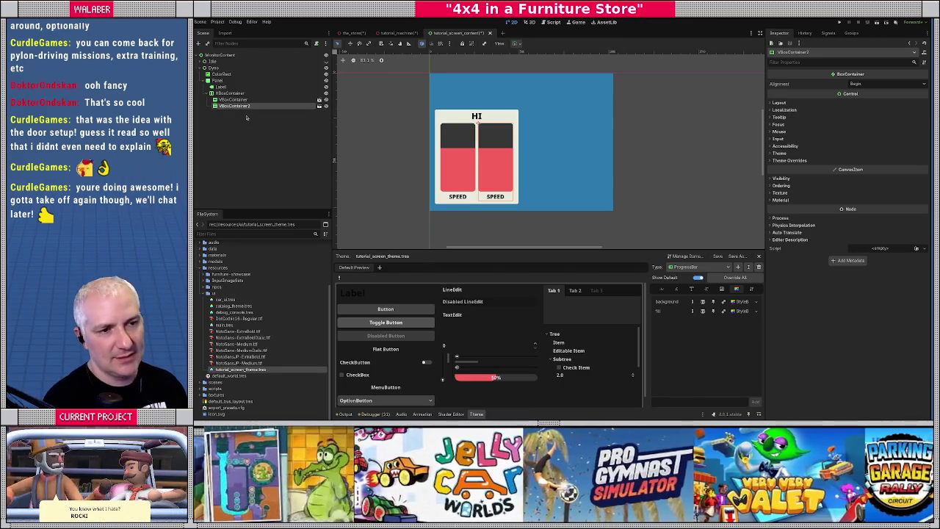
# In the tutorial_screen_dyno_bar scene, attach a new script to root VBoxContainer, saved in res://scripts/tutorial
pyautogui.click(319, 99)
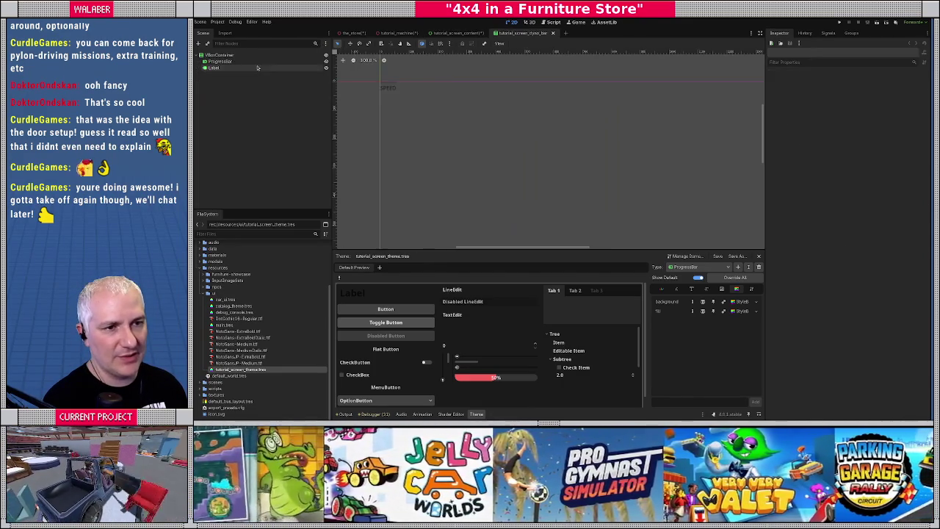
pyautogui.click(249, 56)
pyautogui.rightClick(250, 57)
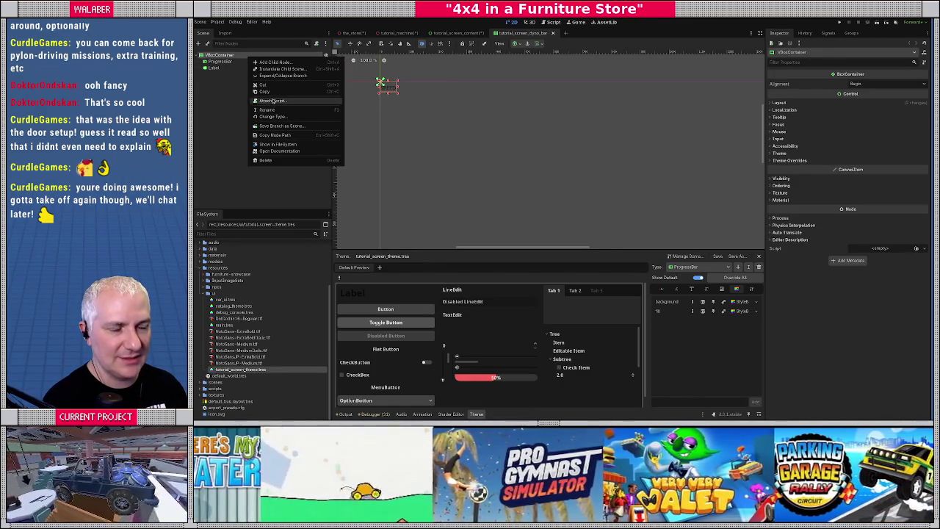
pyautogui.click(271, 101)
pyautogui.click(625, 201)
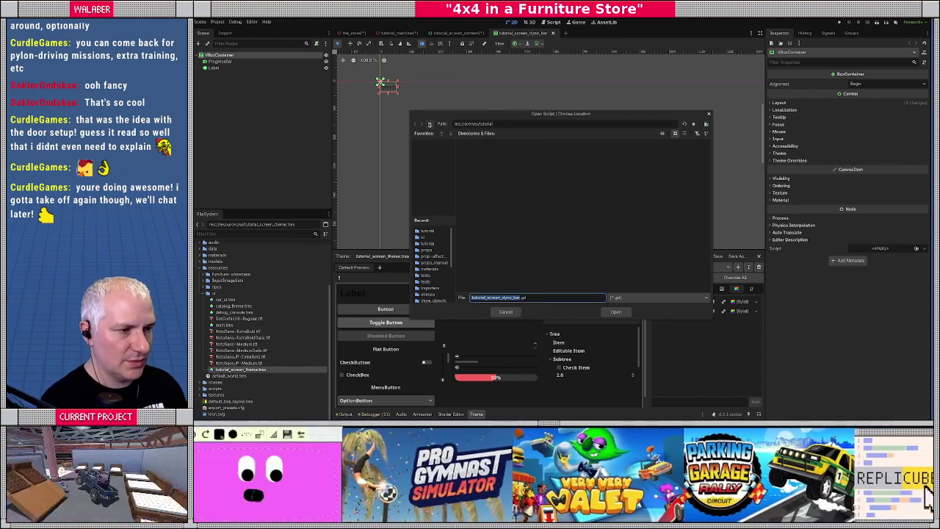
pyautogui.click(430, 123)
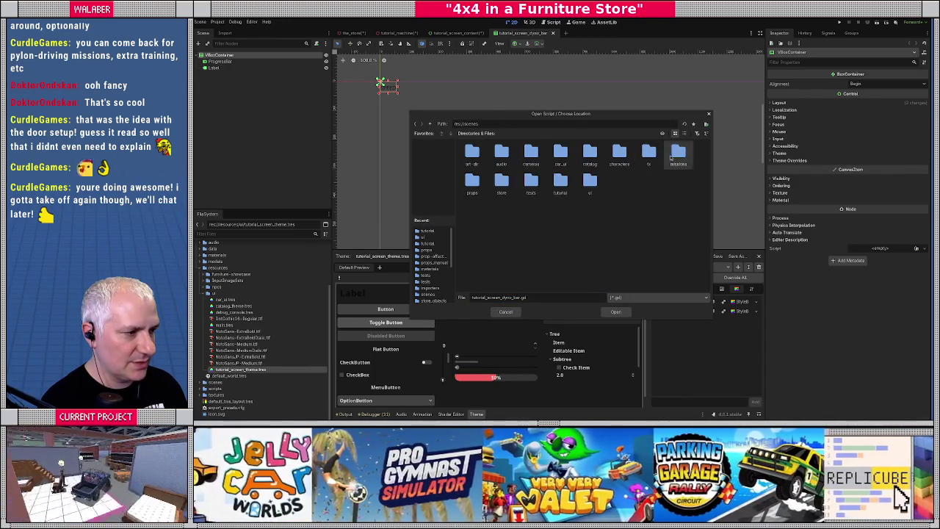
pyautogui.doubleClick(648, 155)
pyautogui.click(431, 124)
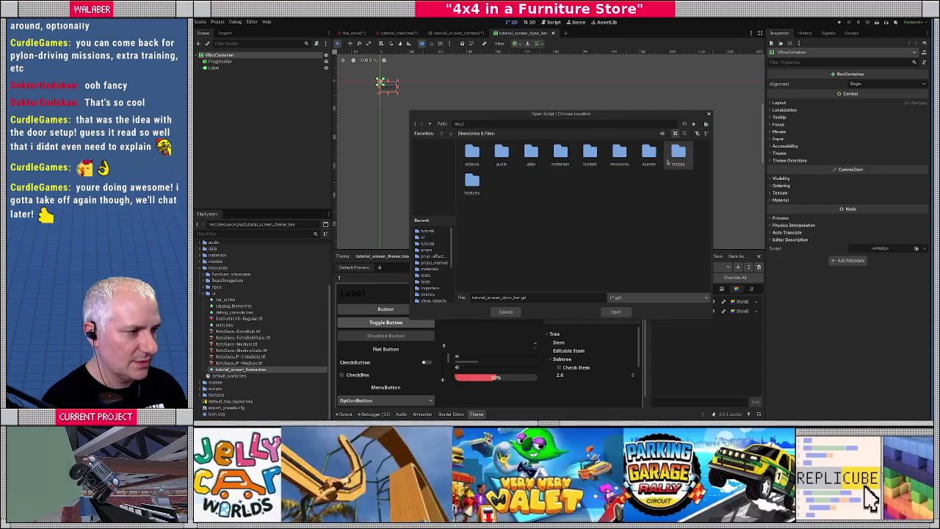
pyautogui.doubleClick(678, 155)
pyautogui.doubleClick(595, 215)
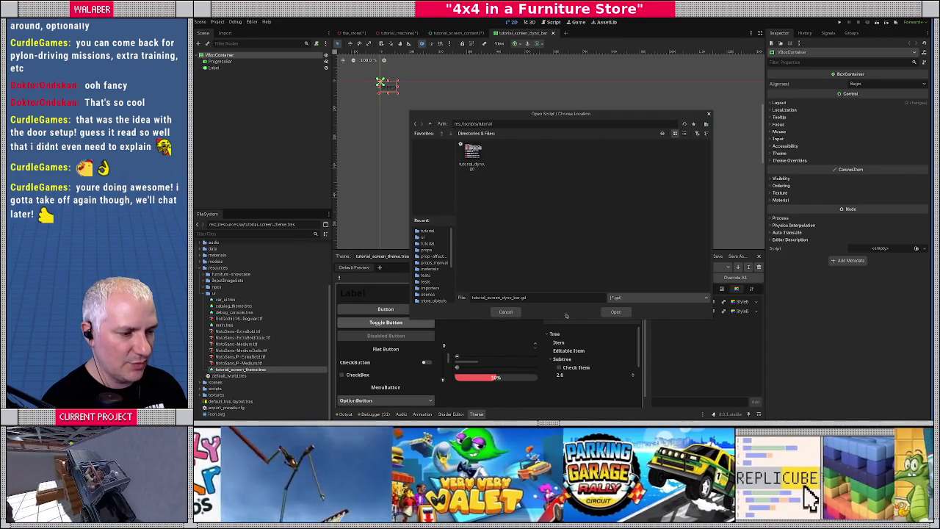
pyautogui.click(617, 312)
pyautogui.click(589, 275)
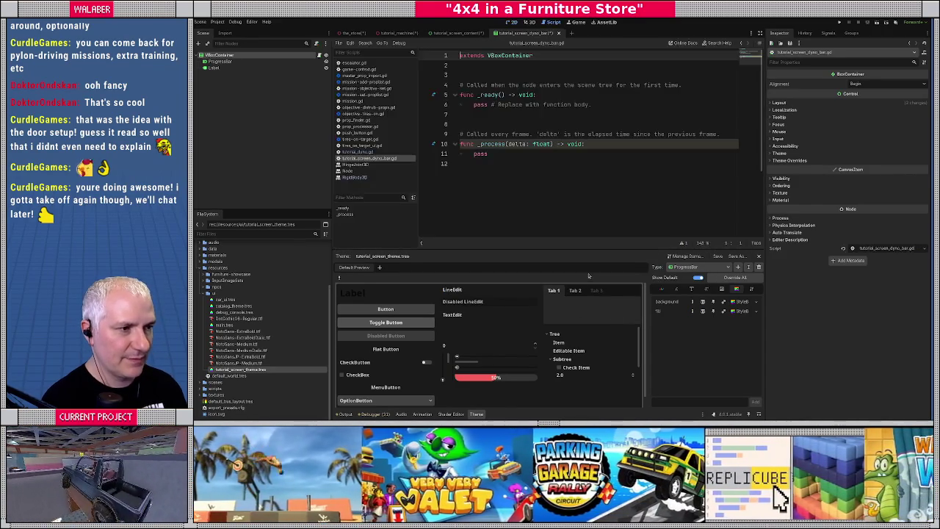
pyautogui.press('Down')
pyautogui.write('class_name T')
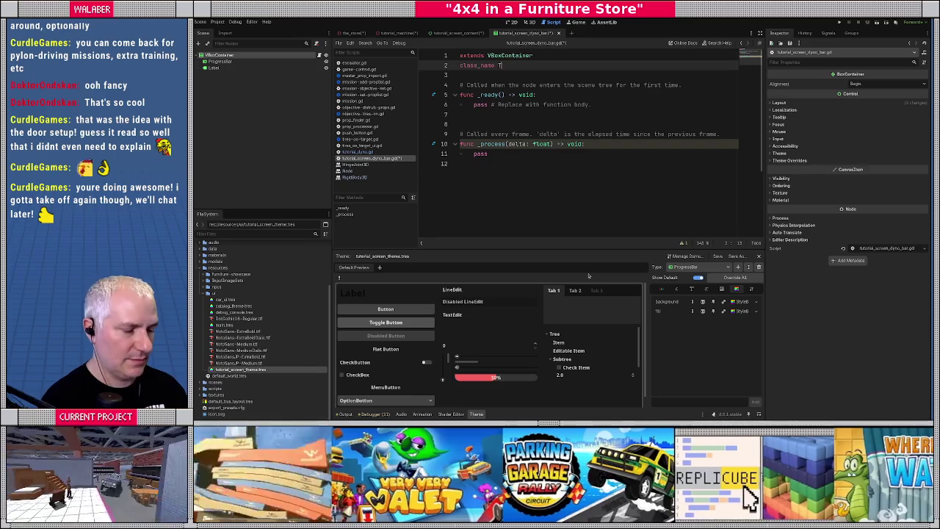
pyautogui.write('utorialScreenDyn')
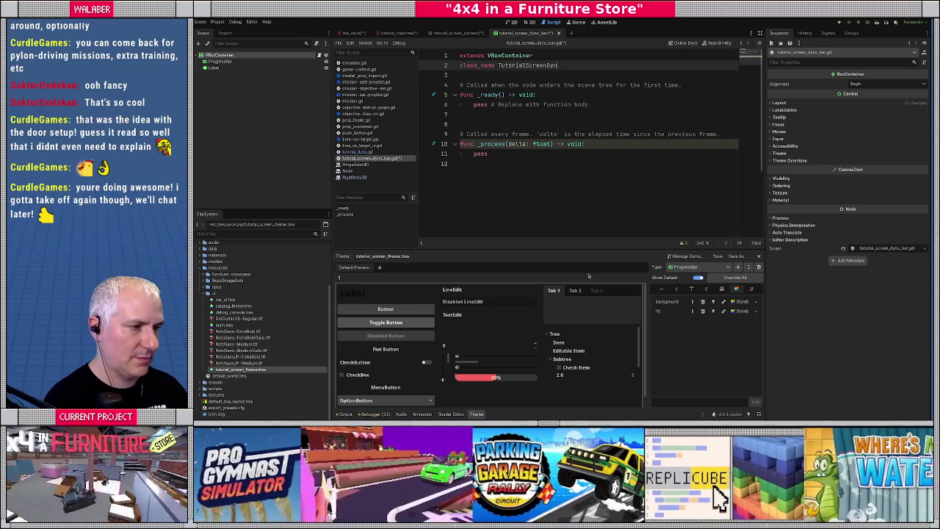
pyautogui.write('oBar')
pyautogui.press('Return')
pyautogui.press('Return')
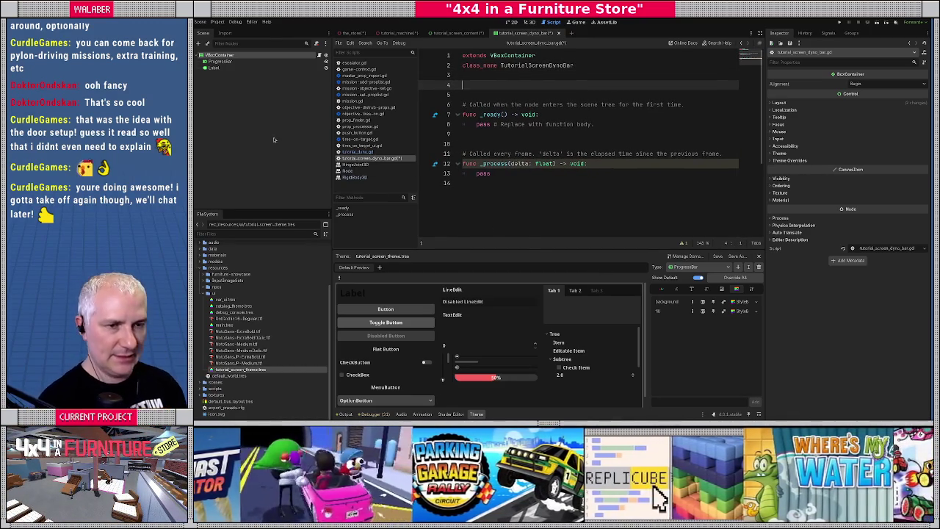
pyautogui.moveTo(213, 67); pyautogui.dragTo(466, 84)
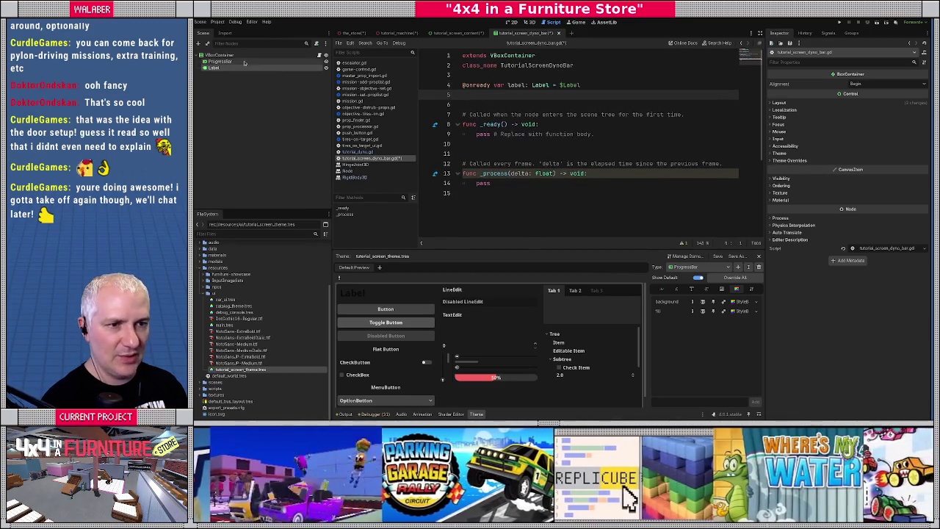
pyautogui.moveTo(245, 62); pyautogui.dragTo(467, 95)
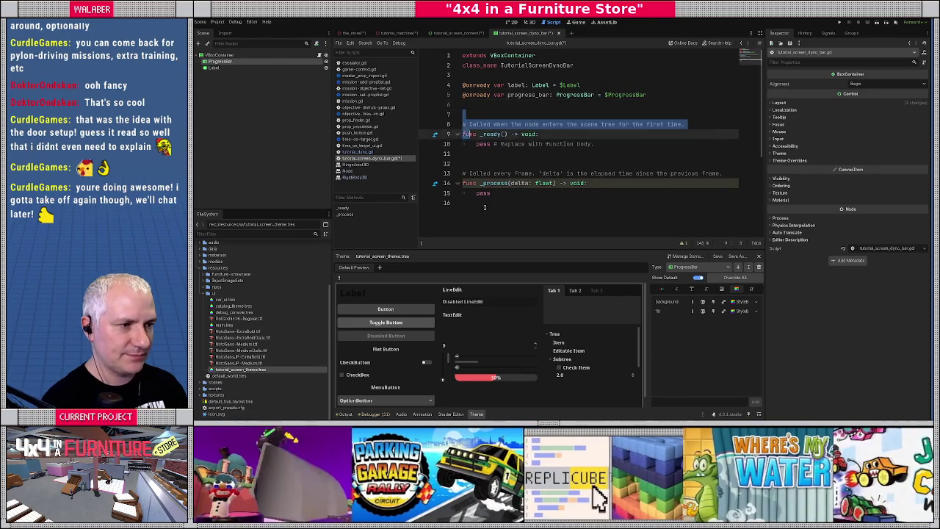
pyautogui.moveTo(484, 208); pyautogui.dragTo(486, 210)
pyautogui.press('BackSpace')
# Write setup(txt:String) -> void that sets label.text
pyautogui.write('func set')
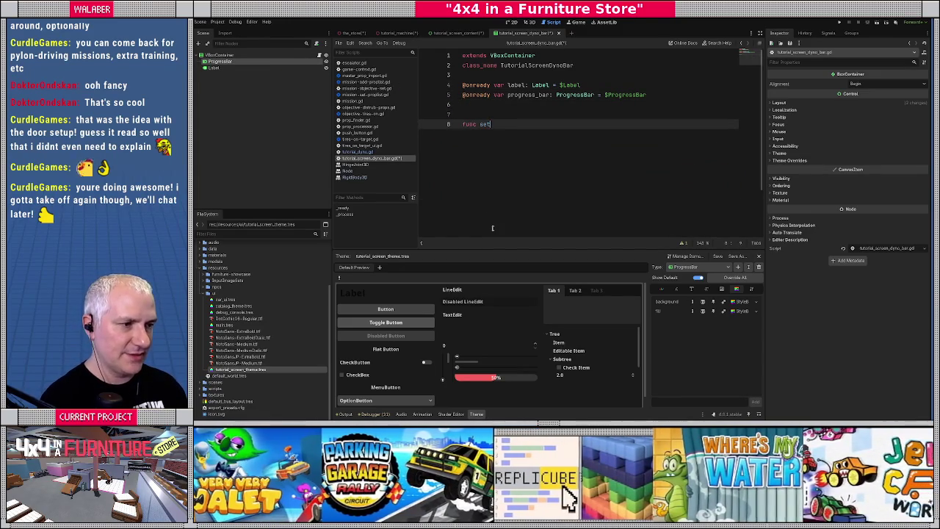
pyautogui.write('up(')
pyautogui.write('nam')
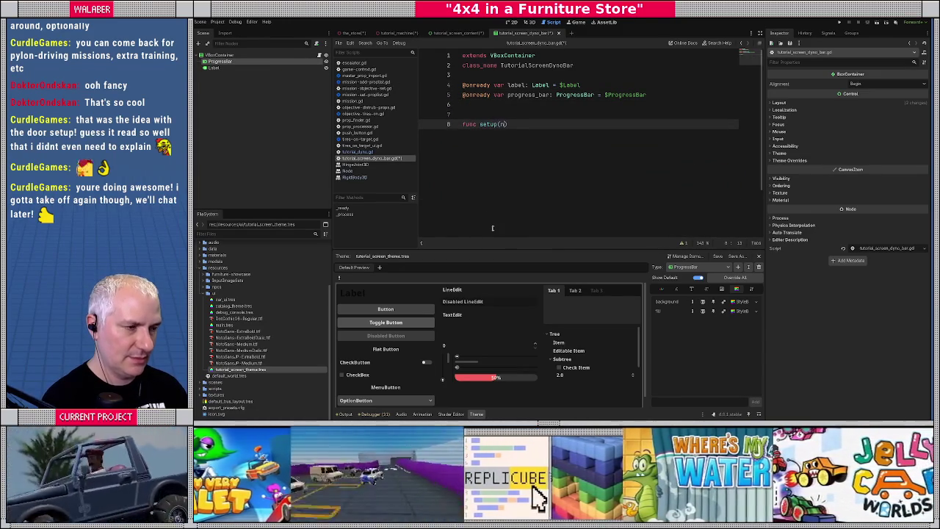
pyautogui.press('BackSpace')
pyautogui.press('BackSpace')
pyautogui.press('BackSpace')
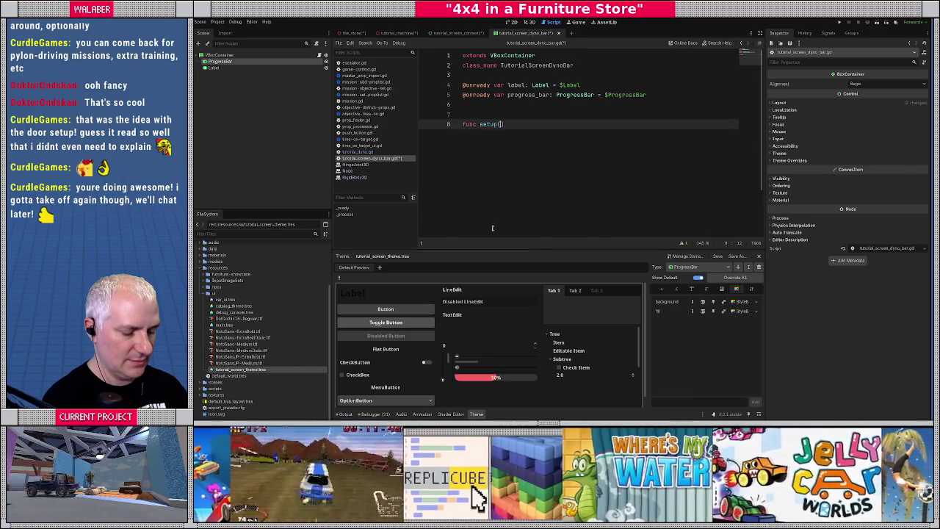
pyautogui.write('txt:String)')
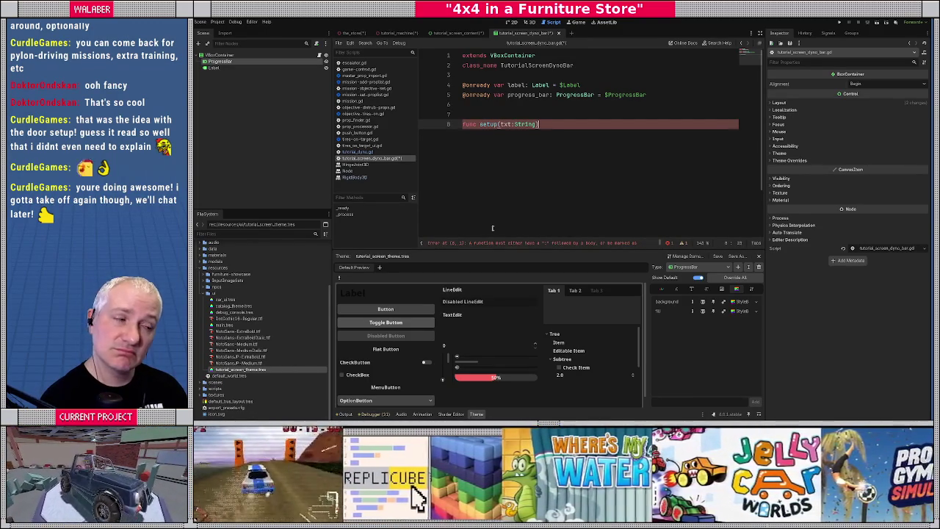
pyautogui.write(' -> void:')
pyautogui.press('Return')
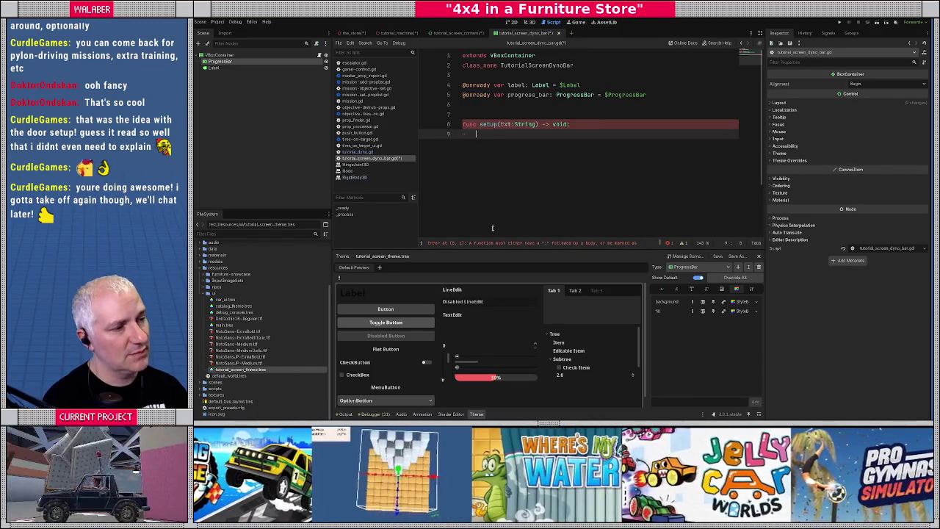
pyautogui.write('lab')
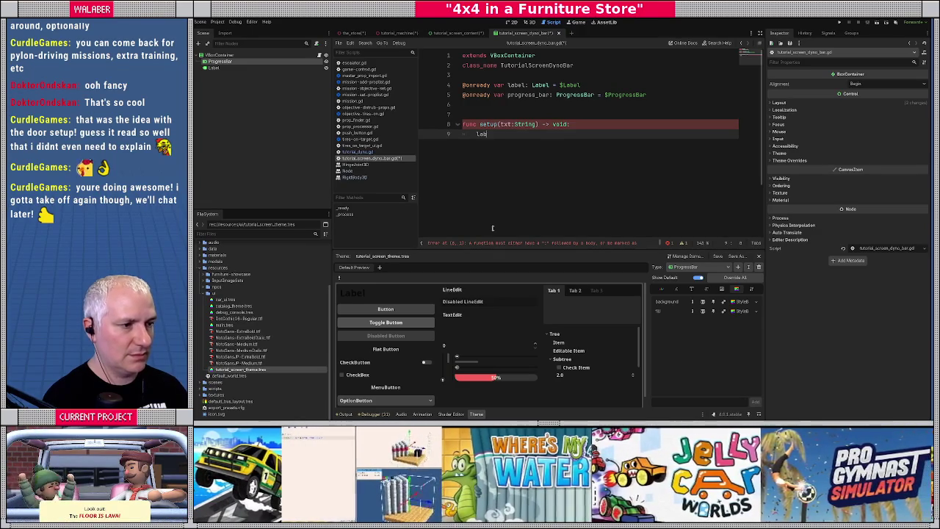
pyautogui.write('el.tex')
pyautogui.press('Return')
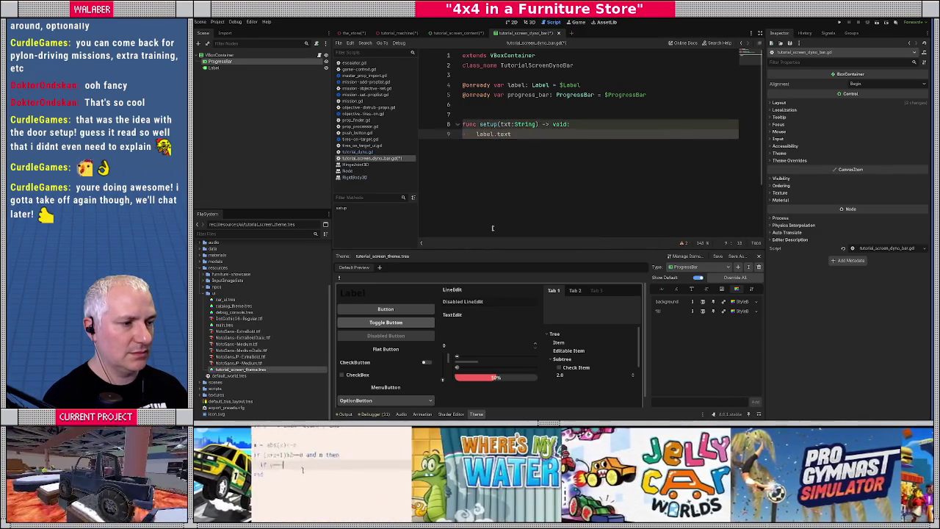
pyautogui.write(' = txt')
# Write set_value(v:float) setting progress_bar.value = v, save the script, and close the bar scene
pyautogui.press('Return')
pyautogui.press('Return')
pyautogui.write('f')
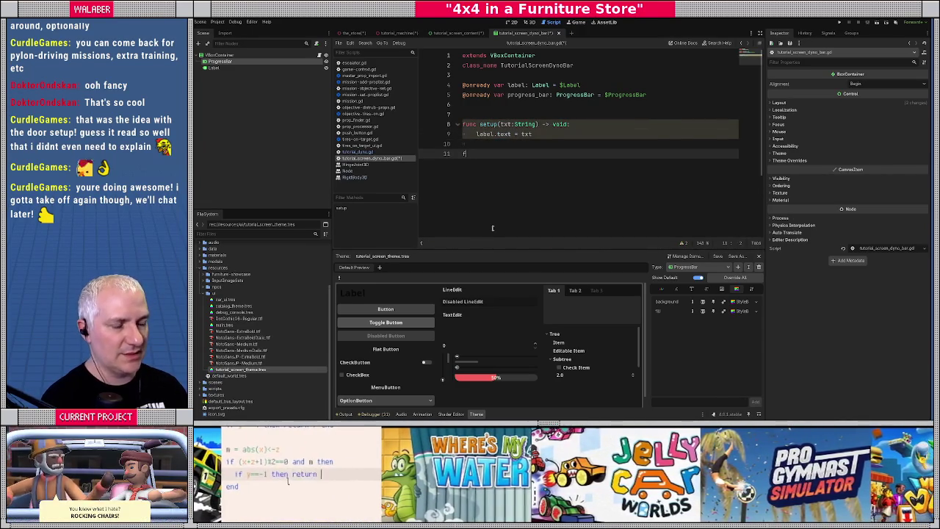
pyautogui.write('unc set_va')
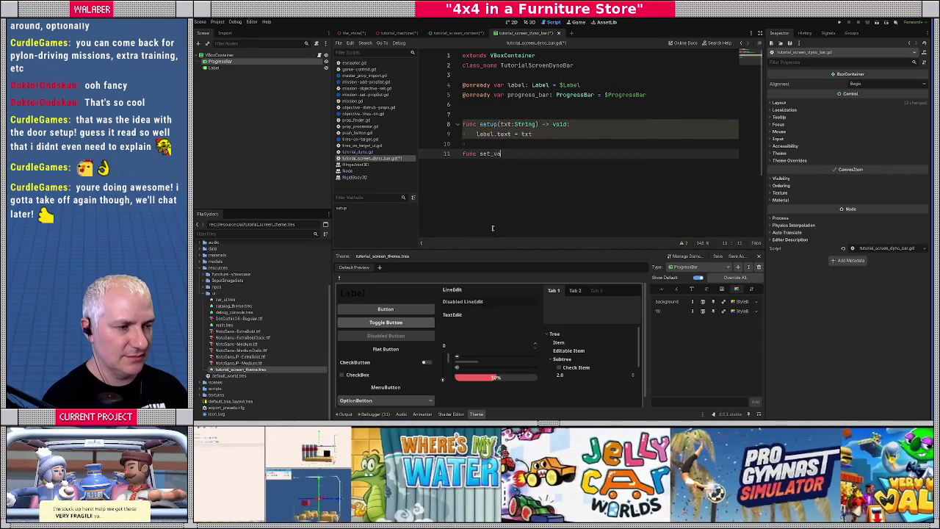
pyautogui.write('lue(v:float) -')
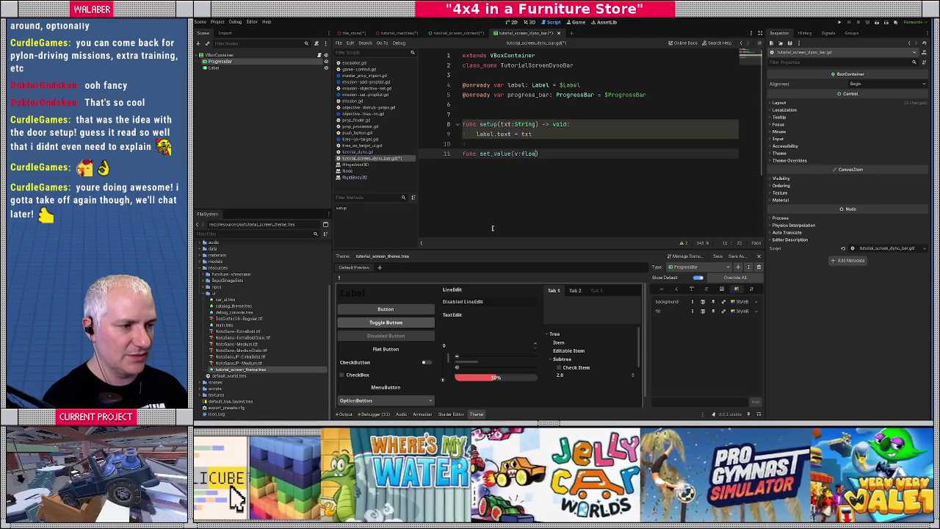
pyautogui.write('> void:')
pyautogui.press('Return')
pyautogui.write('progr')
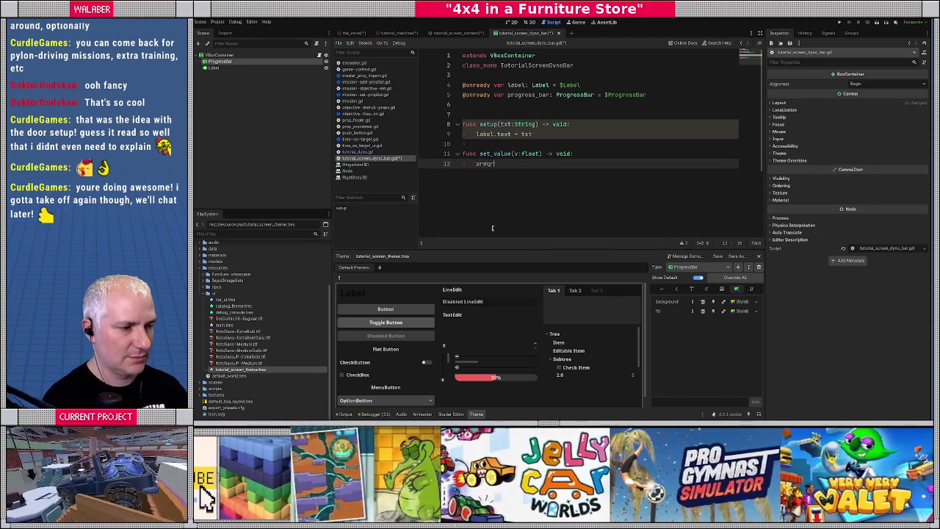
pyautogui.write('ess_bar.value ')
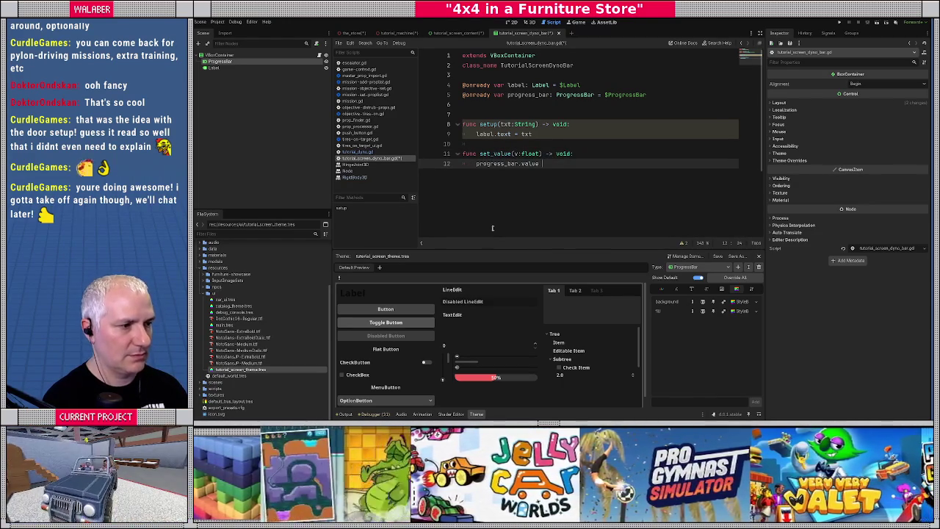
pyautogui.write('= v')
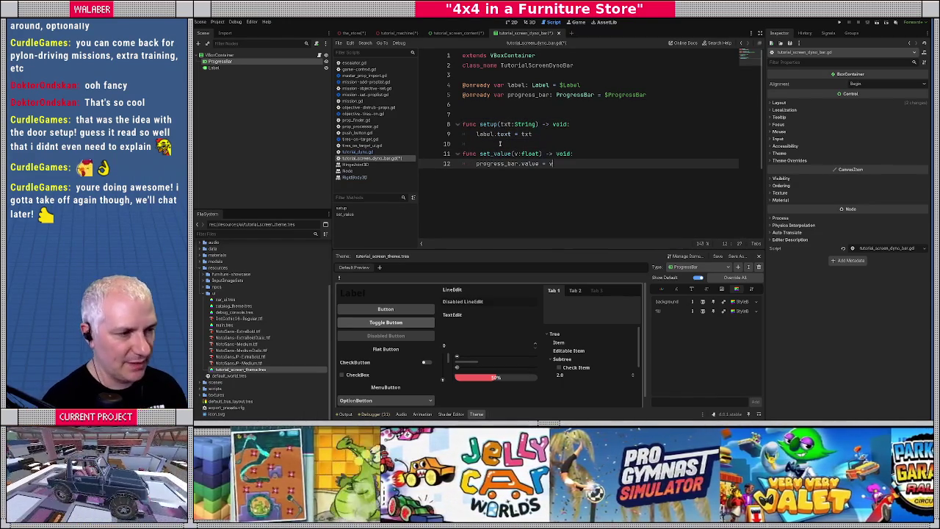
pyautogui.click(500, 114)
pyautogui.hotkey('ctrl', 's')
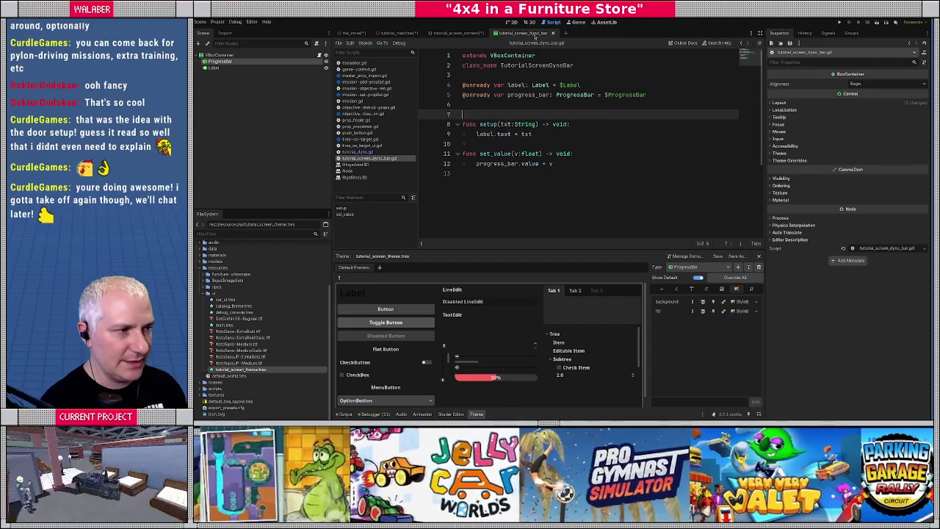
pyautogui.click(553, 33)
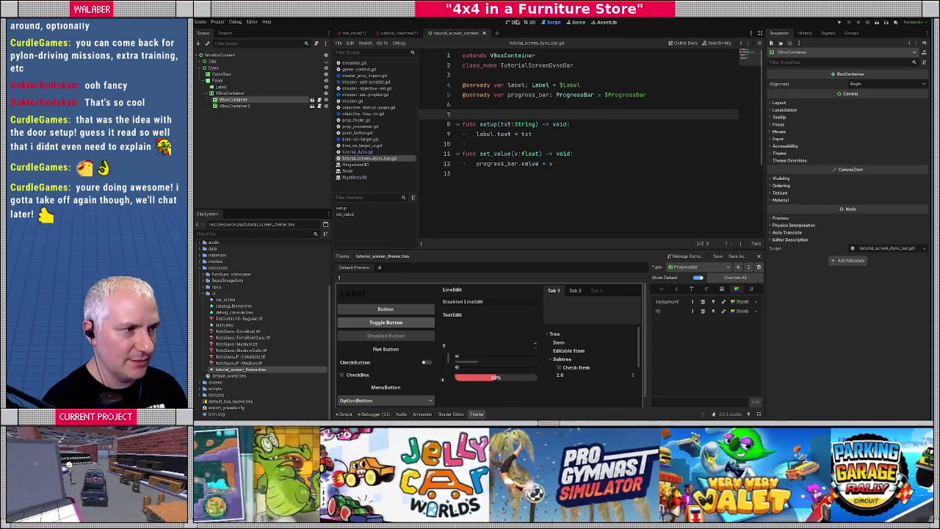
# Switch to the 2D view and select the HI title Label
pyautogui.click(513, 22)
pyautogui.scroll(3, 495, 155)
pyautogui.scroll(1, 496, 155)
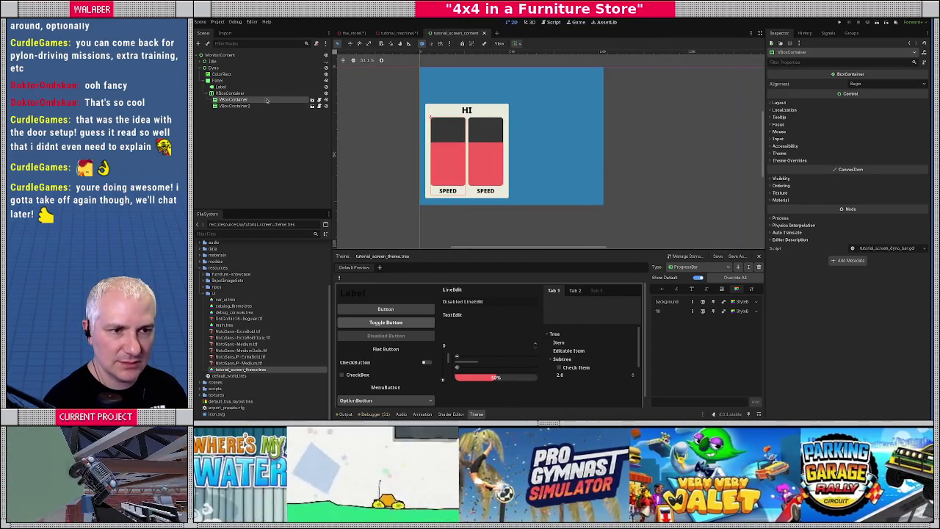
pyautogui.click(221, 86)
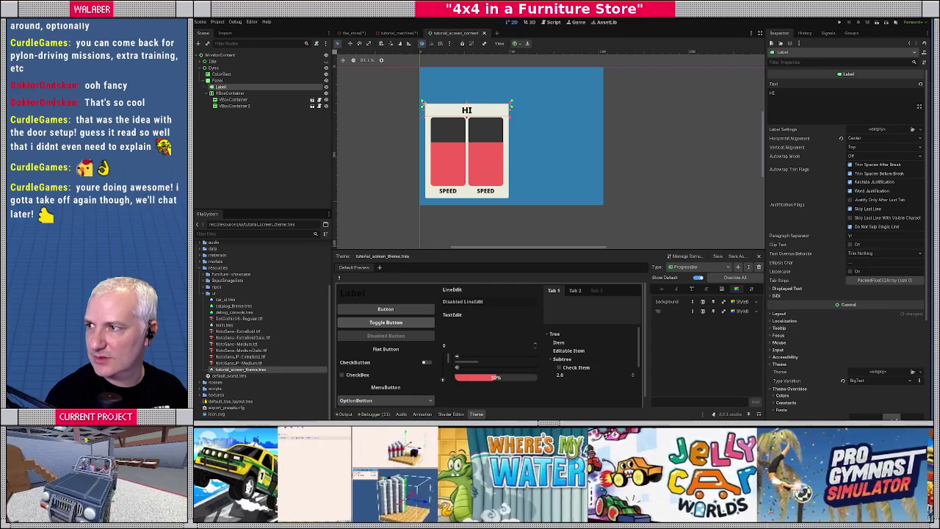
# Move the GAME UI header row to row 28 and rename it TUTORIAL
pyautogui.hotkey('alt', 'Tab')
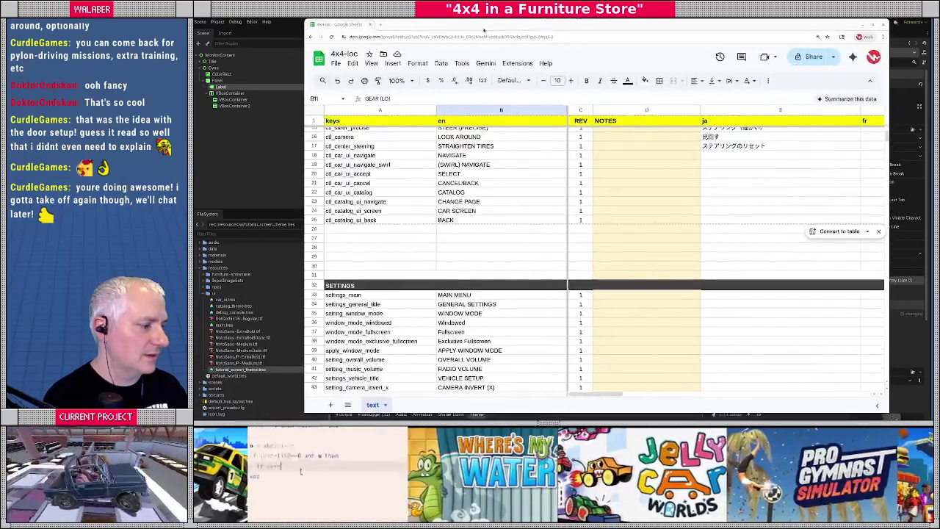
pyautogui.scroll(5, 399, 264)
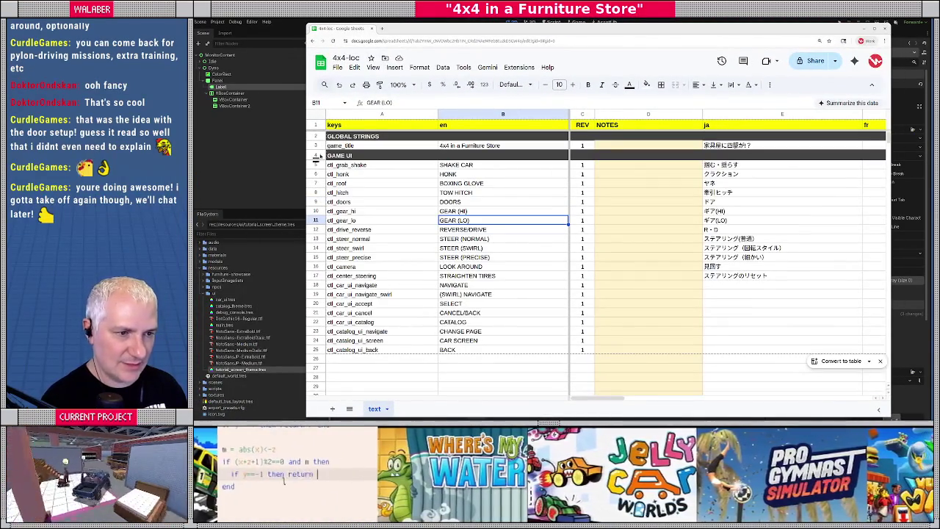
pyautogui.click(317, 158)
pyautogui.scroll(-5, 338, 270)
pyautogui.moveTo(337, 270)
pyautogui.mouseDown()
pyautogui.moveTo(316, 233)
pyautogui.moveTo(317, 243)
pyautogui.mouseUp()
pyautogui.click(344, 240)
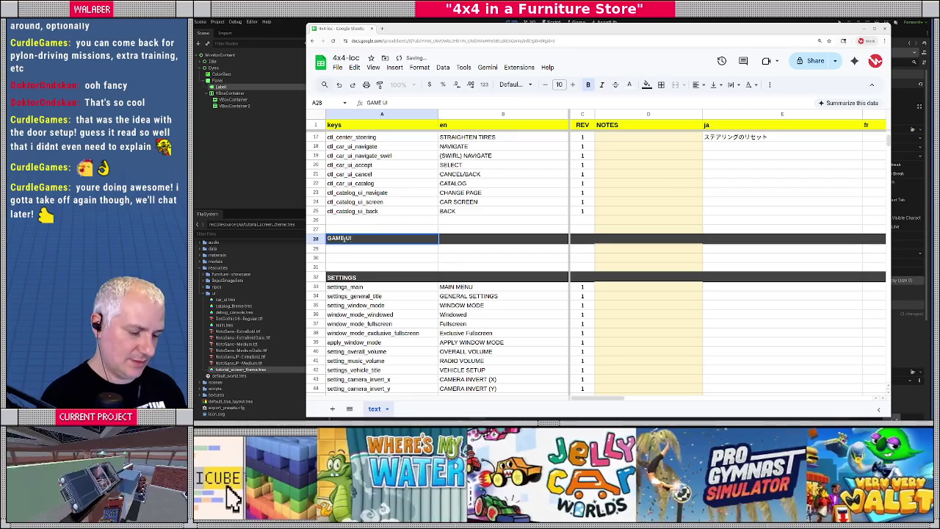
pyautogui.write('TUTORIAL')
pyautogui.press('Return')
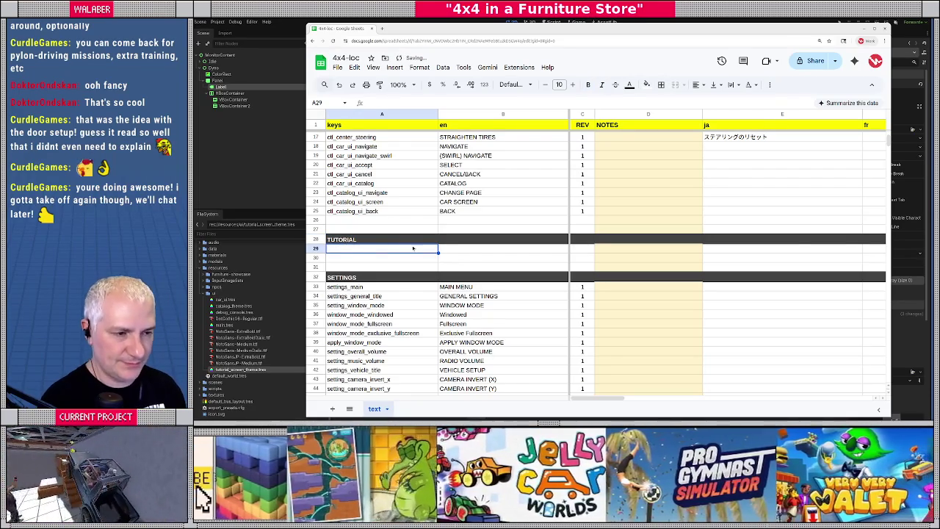
# Add the tut_gear_hi entry with text HI and revision 1
pyautogui.scroll(-1, 418, 244)
pyautogui.write('tut_')
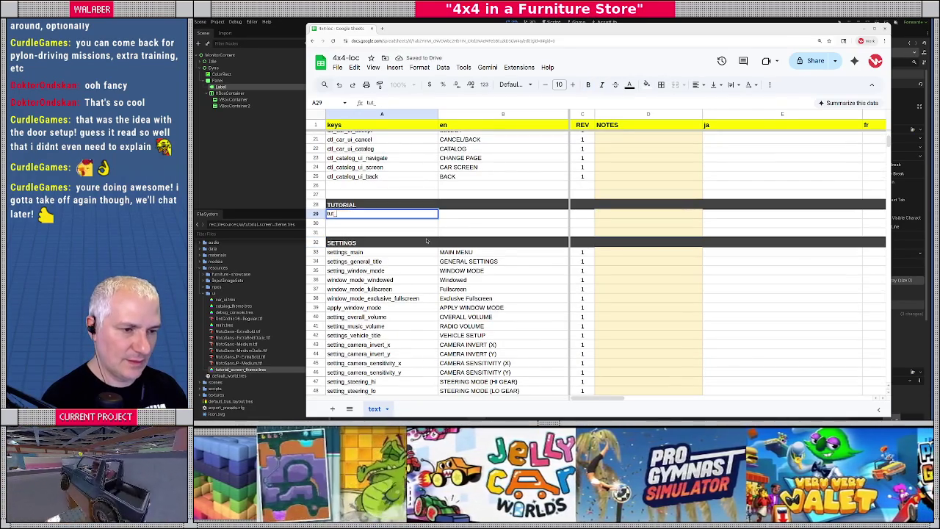
pyautogui.write('gear_hi')
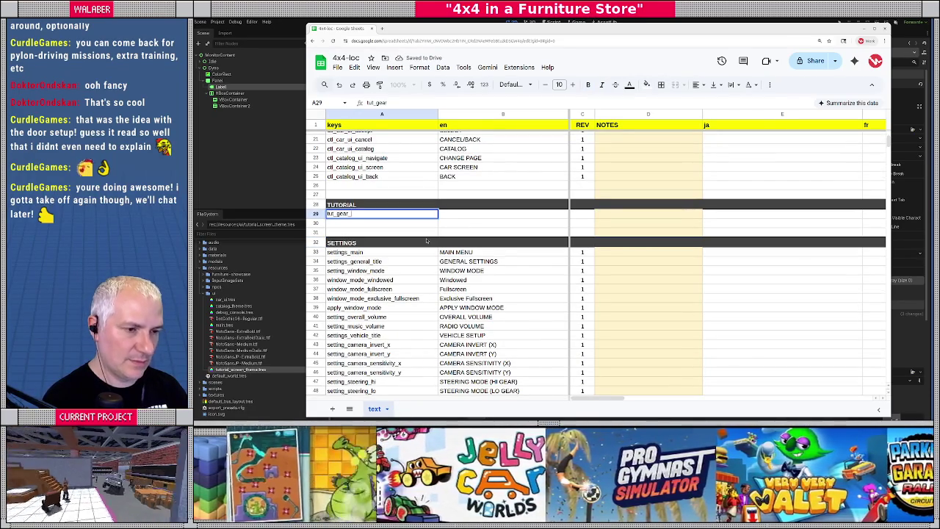
pyautogui.press('Tab')
pyautogui.write('HI')
pyautogui.press('Tab')
pyautogui.write('2')
pyautogui.press('Return')
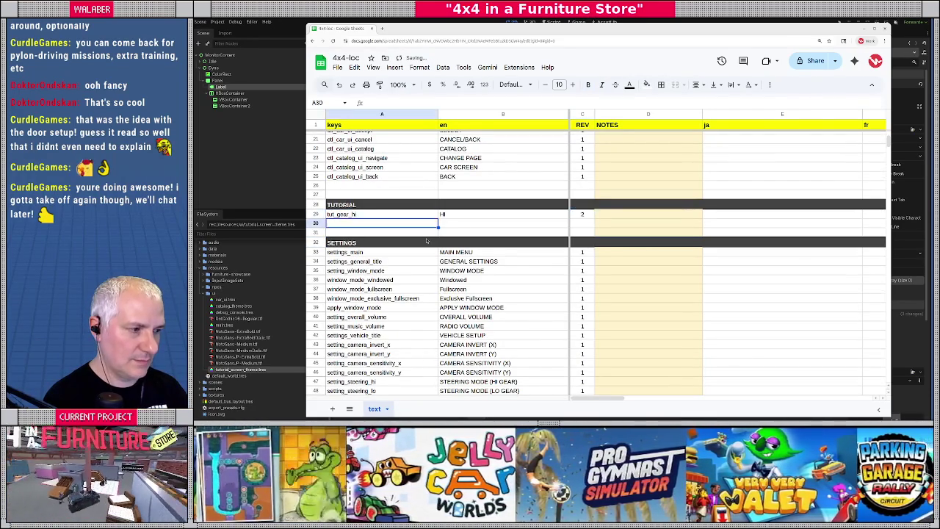
pyautogui.press('Up')
pyautogui.press('Tab')
pyautogui.press('Tab')
pyautogui.write('1')
pyautogui.press('Return')
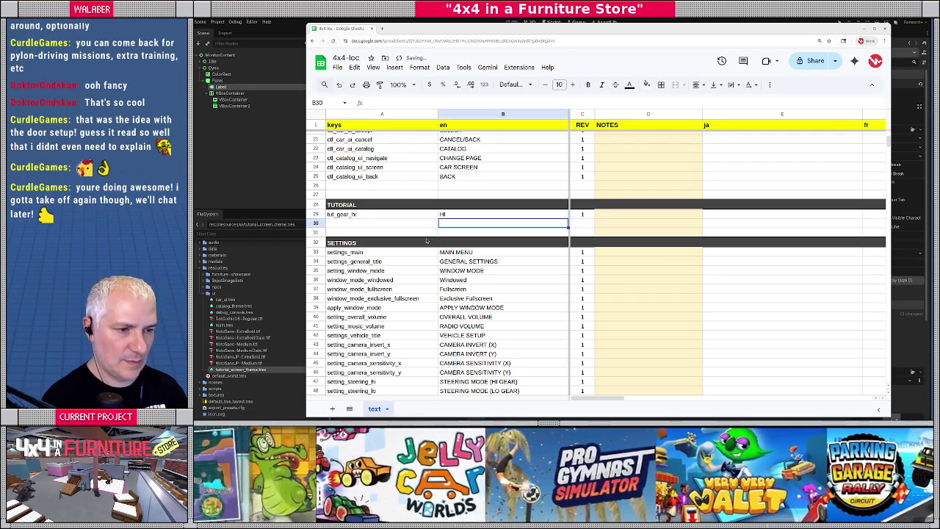
# Add the tut_gear_lo entry with text LO and revision 1 in row 30
pyautogui.write('tut_gear_lo')
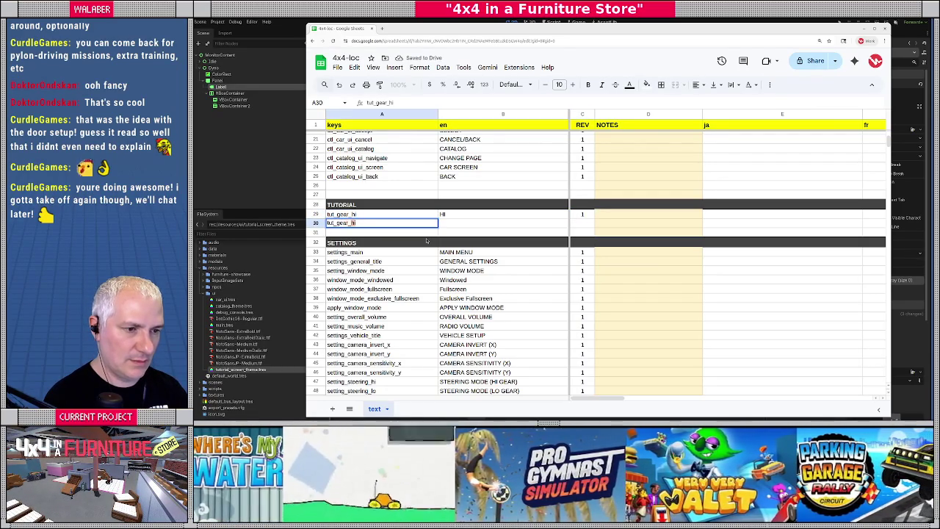
pyautogui.press('Tab')
pyautogui.write('LO')
pyautogui.press('Tab')
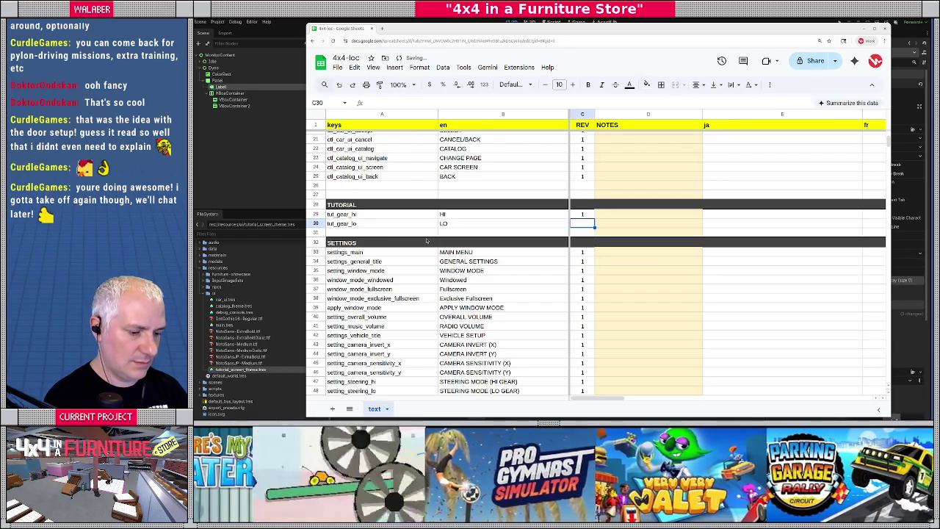
pyautogui.write('1')
pyautogui.press('Return')
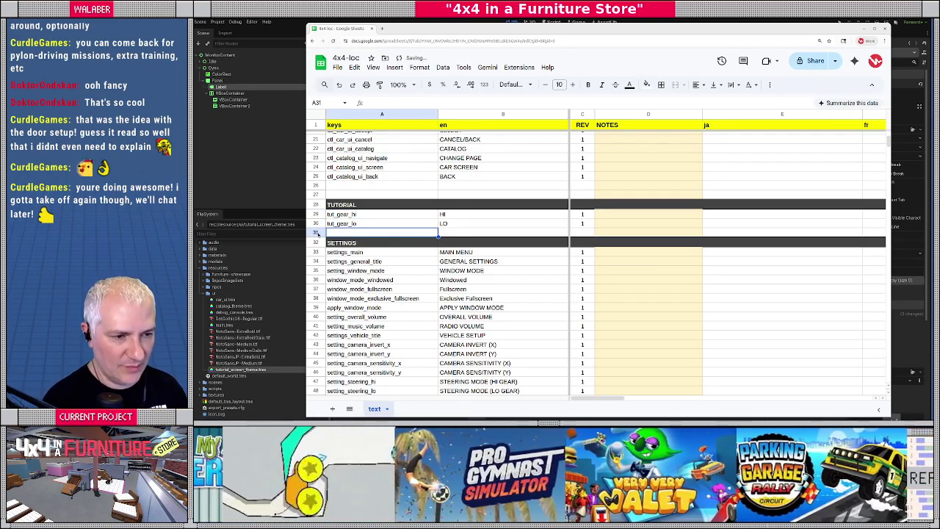
# Insert five blank rows above the SETTINGS section
pyautogui.rightClick(320, 235)
pyautogui.click(320, 263)
pyautogui.rightClick(316, 234)
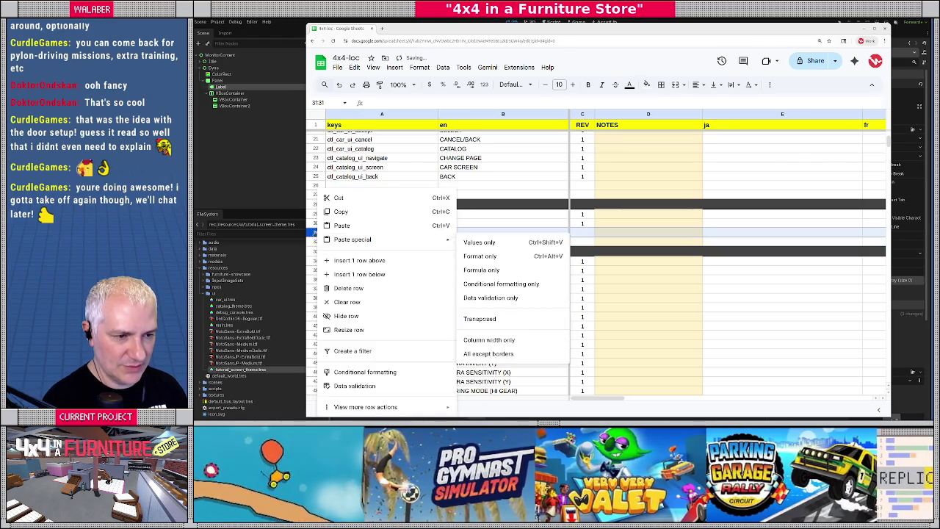
pyautogui.press('Escape')
pyautogui.moveTo(316, 233); pyautogui.dragTo(316, 240)
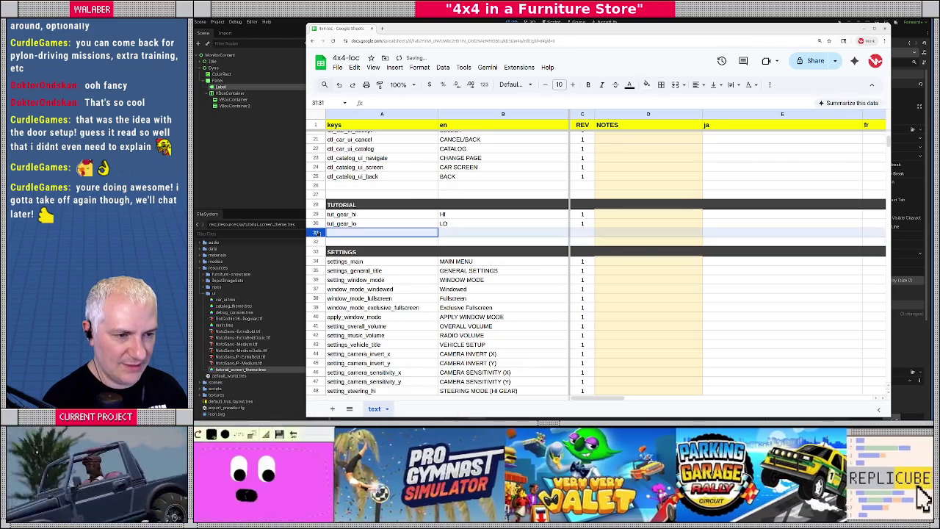
pyautogui.rightClick(318, 239)
pyautogui.click(363, 260)
pyautogui.rightClick(323, 238)
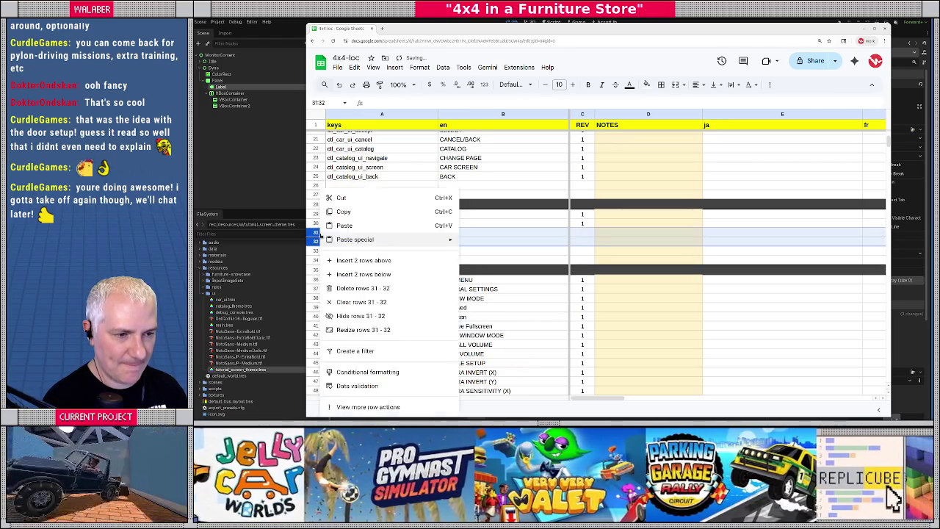
pyautogui.click(353, 260)
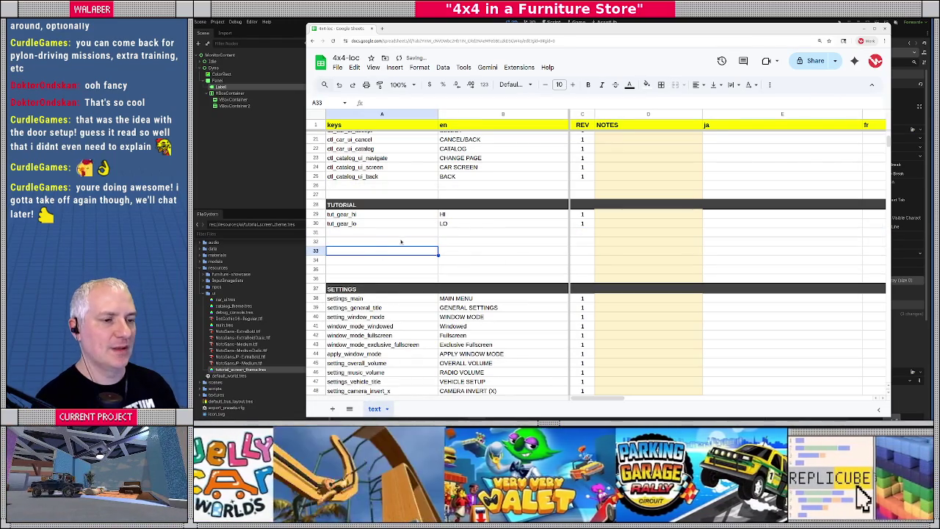
pyautogui.click(336, 21)
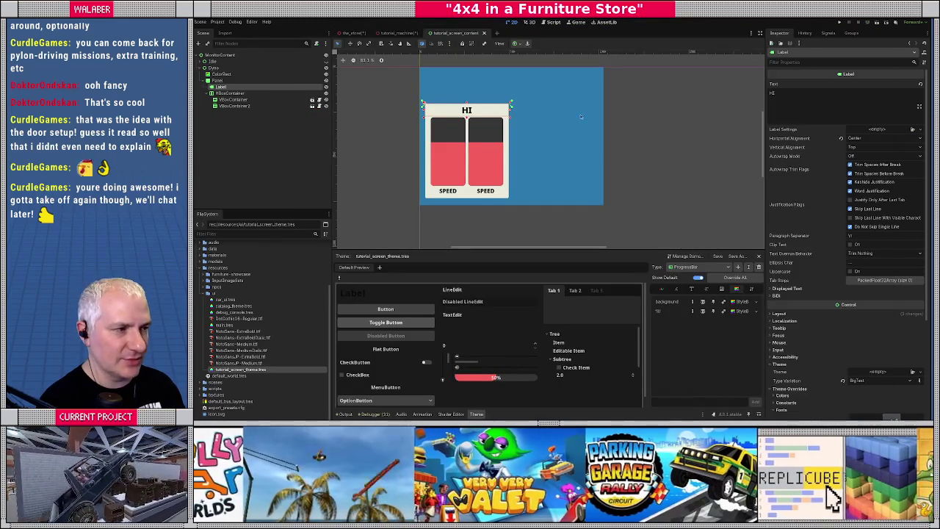
# Replace the title label's Text HI with tut_gear_hi
pyautogui.click(811, 110)
pyautogui.hotkey('ctrl', 'a')
pyautogui.write('tut')
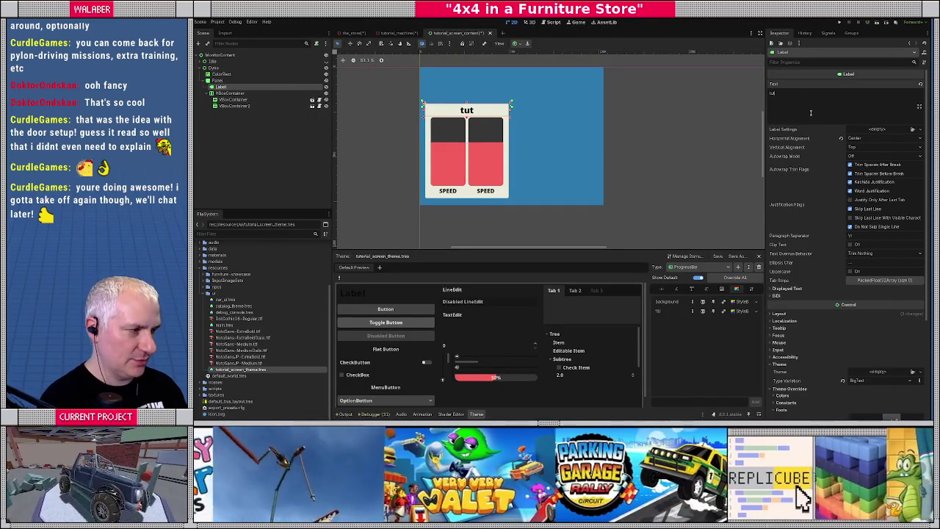
pyautogui.write('_gear_hi')
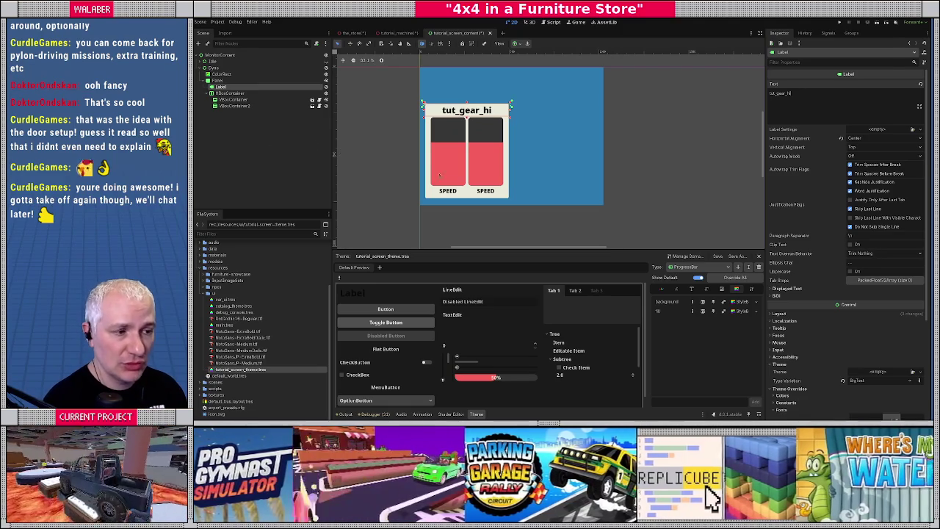
pyautogui.hotkey('alt', 'Tab')
# Add tut_speed with text SPEED in the first empty TUTORIAL row of the sheet
pyautogui.press('Up')
pyautogui.press('Up')
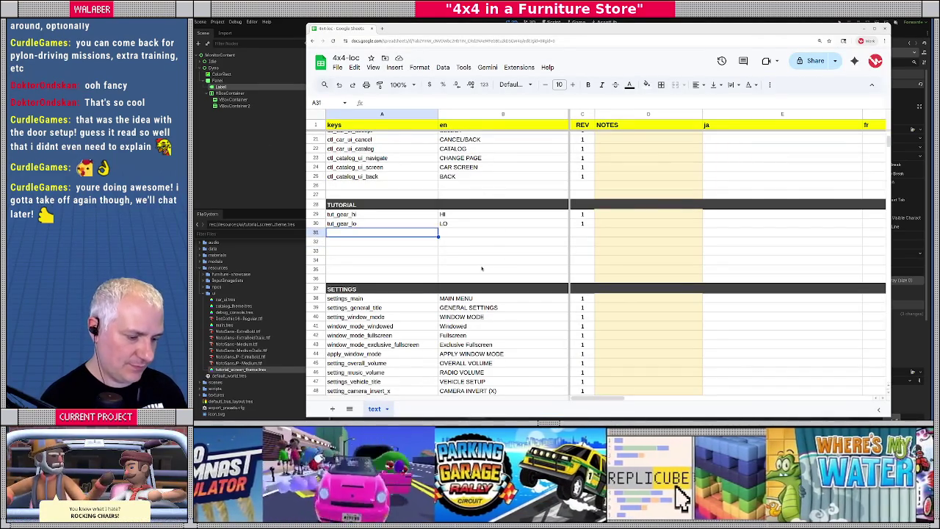
pyautogui.write('tut_speed')
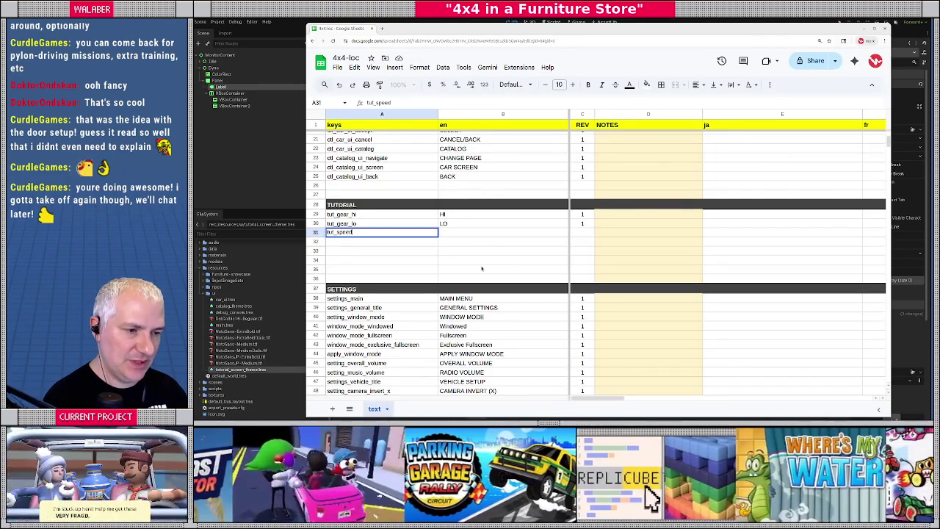
pyautogui.press('Tab')
pyautogui.write('S')
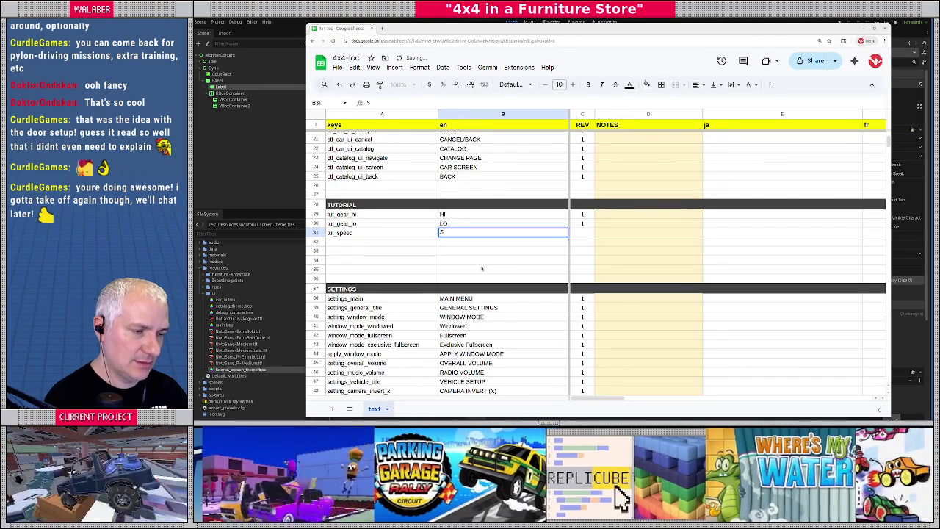
pyautogui.write('PEED')
pyautogui.press('Return')
# Add tut_power with text POWER and revision 1 below it, then return to Godot
pyautogui.write('tut_power')
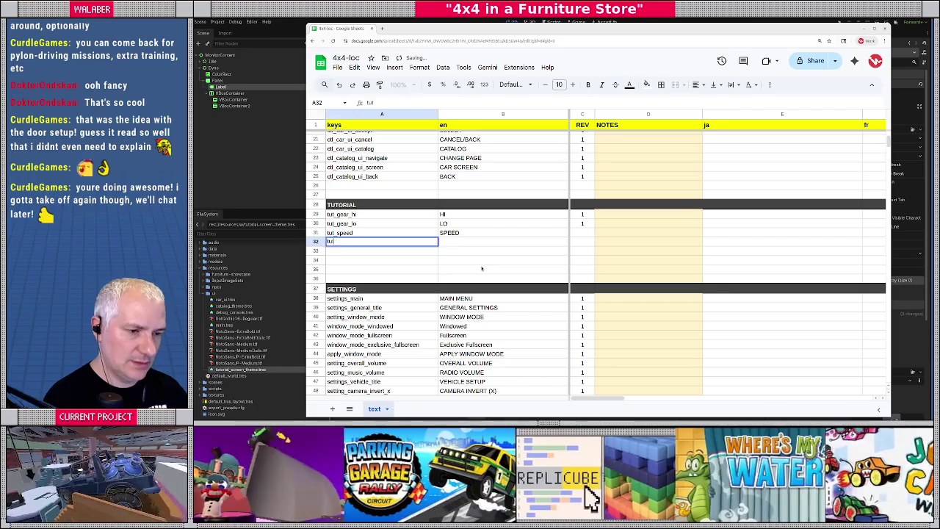
pyautogui.press('Tab')
pyautogui.write('PO')
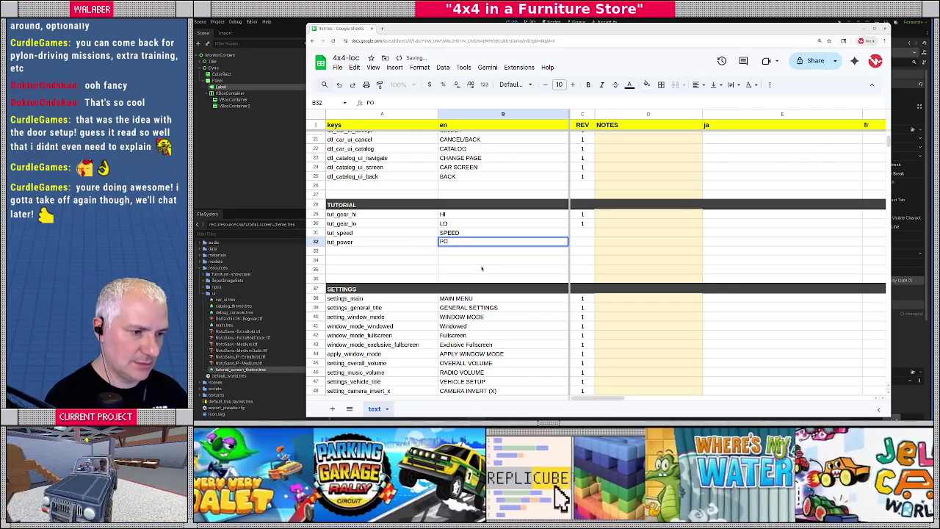
pyautogui.write('WER')
pyautogui.press('Tab')
pyautogui.write('1')
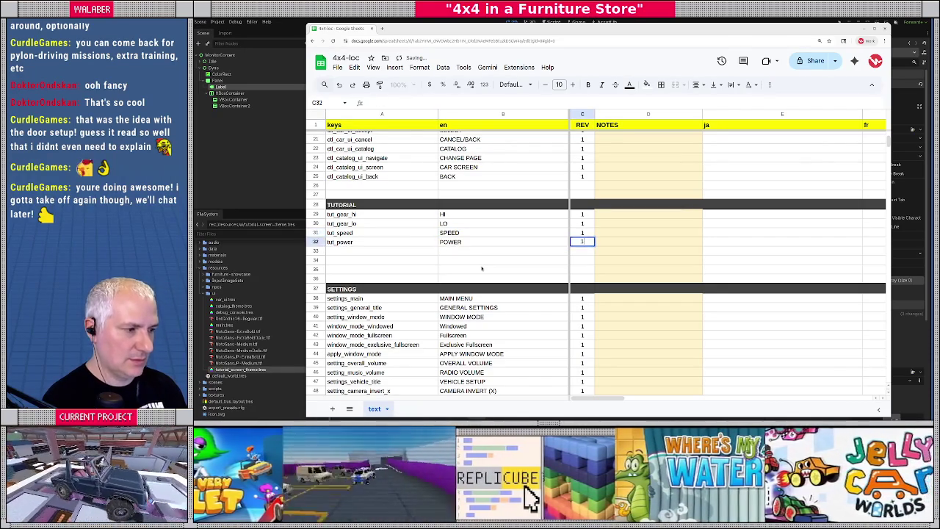
pyautogui.press('Return')
pyautogui.hotkey('alt', 'Tab')
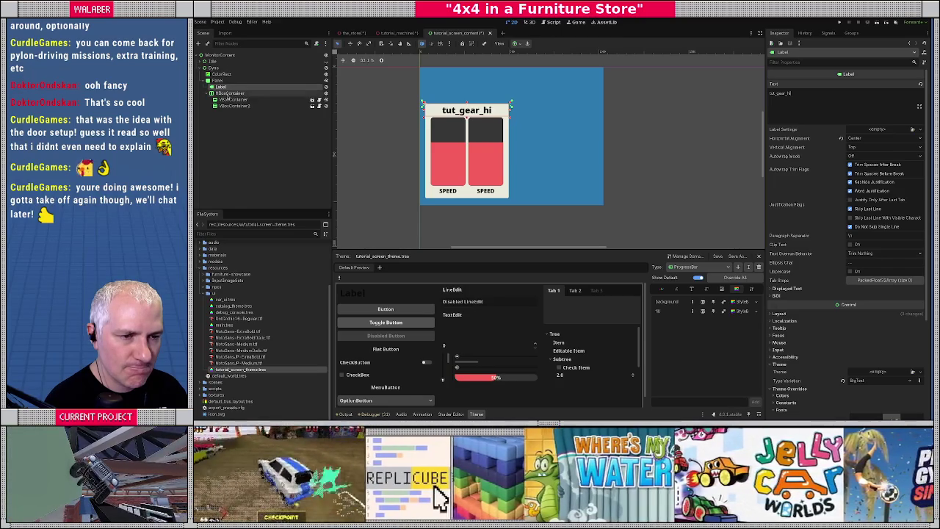
# Add an HBoxContainer child node under the Dyno screen
pyautogui.click(221, 94)
pyautogui.click(220, 87)
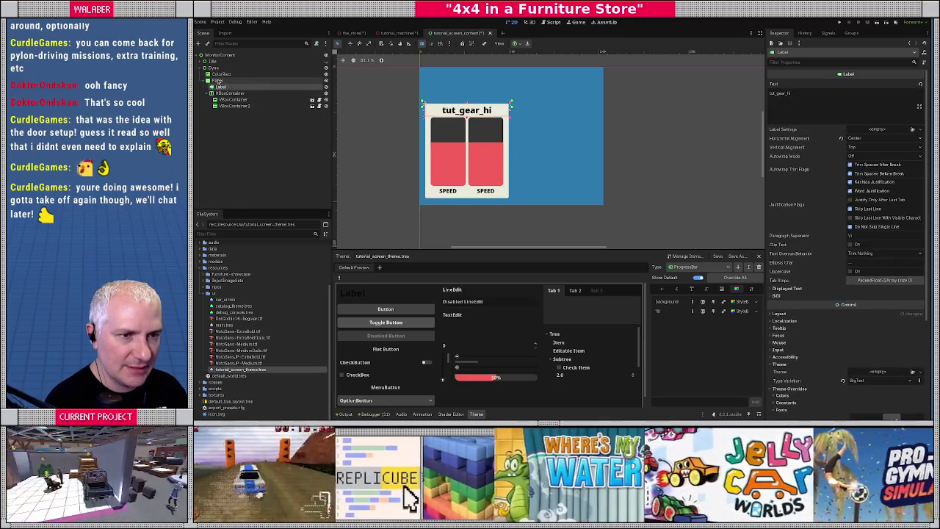
pyautogui.click(219, 80)
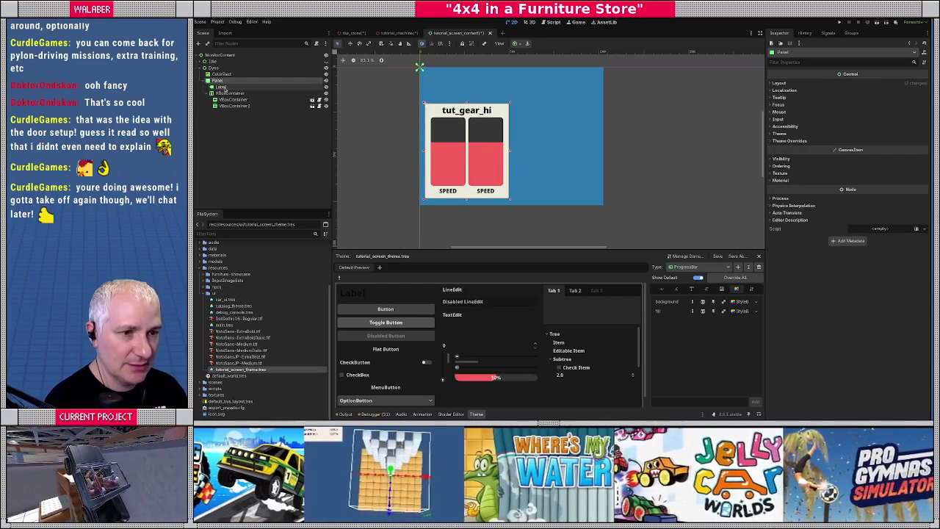
pyautogui.click(214, 67)
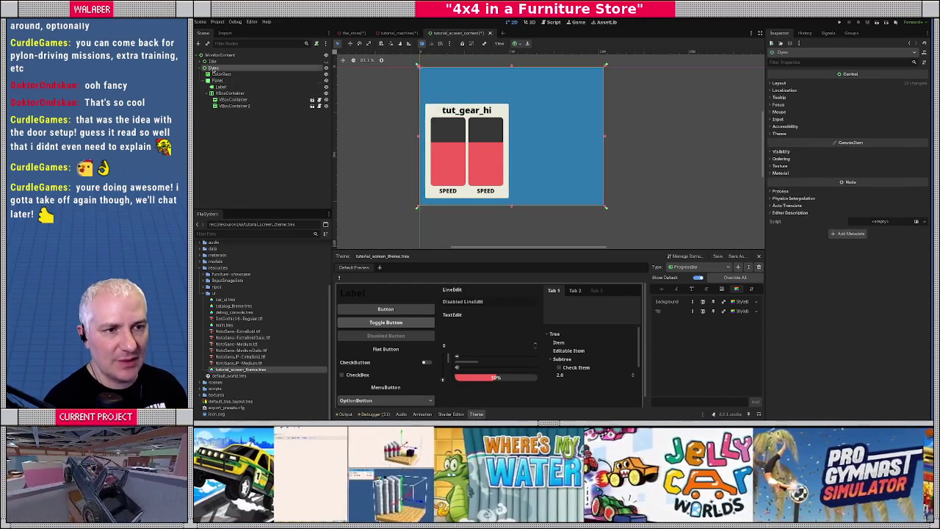
pyautogui.rightClick(224, 71)
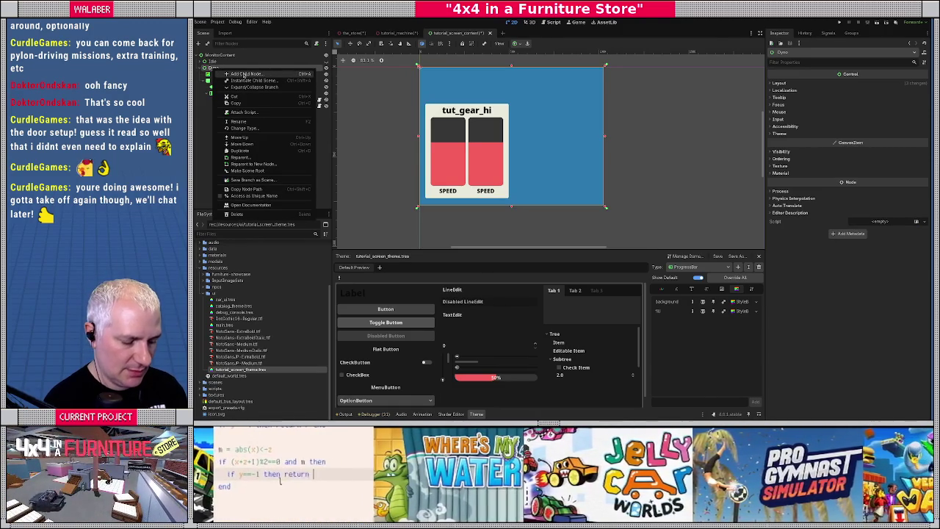
pyautogui.click(243, 74)
pyautogui.write('hbo')
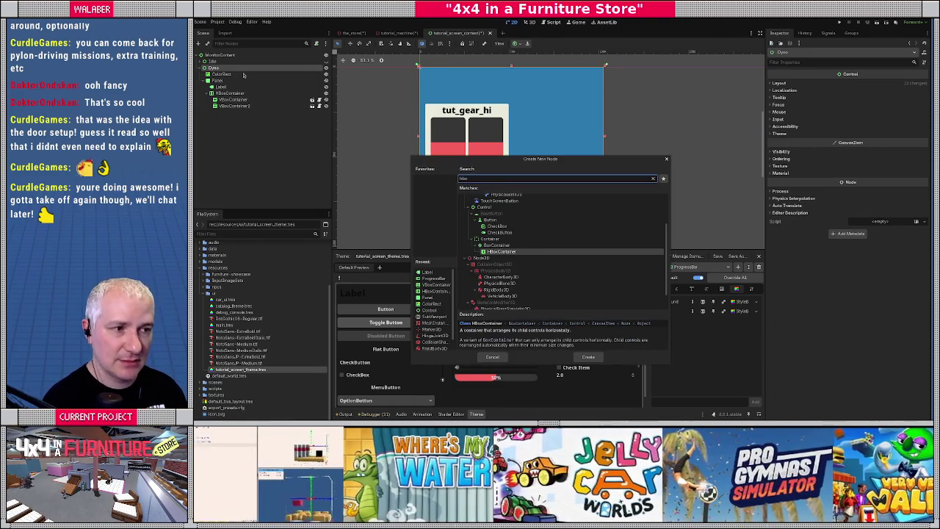
pyautogui.press('Return')
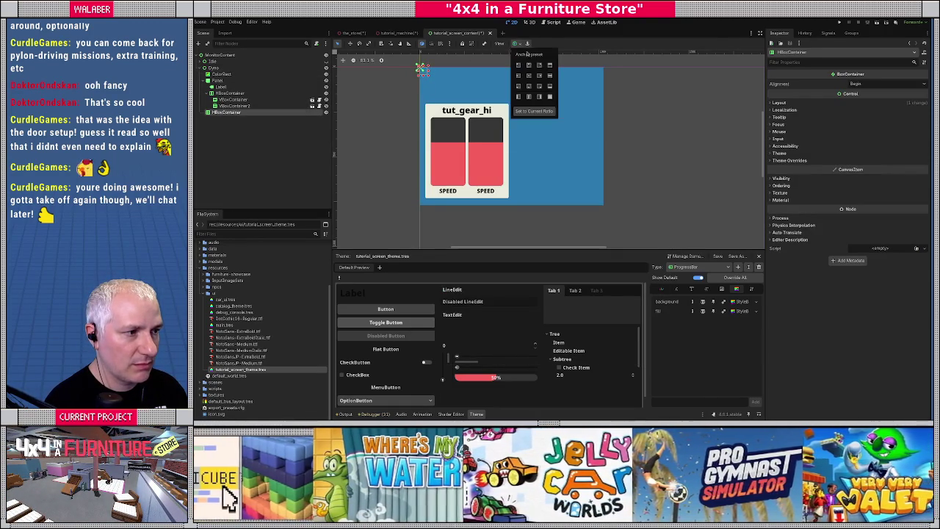
# Stretch the container across the top, nudge its edges, and switch its anchors to custom
pyautogui.click(518, 45)
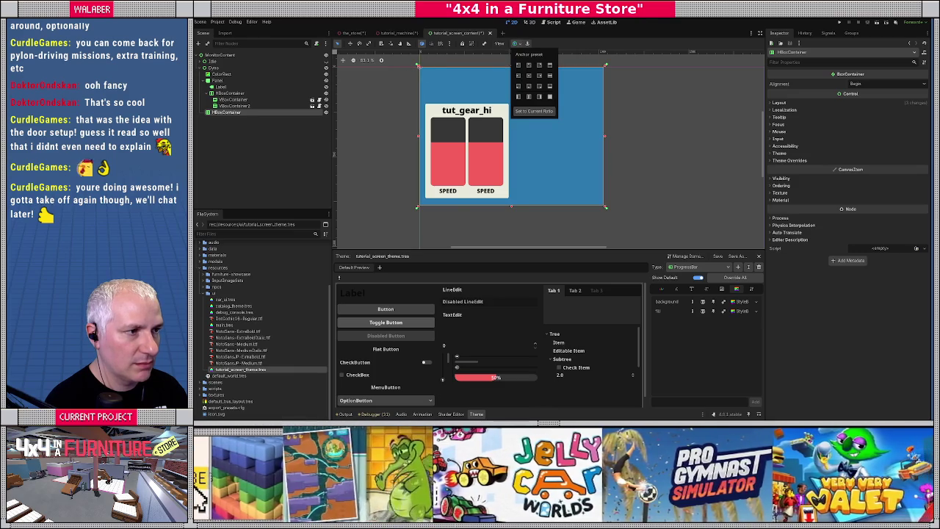
pyautogui.click(550, 64)
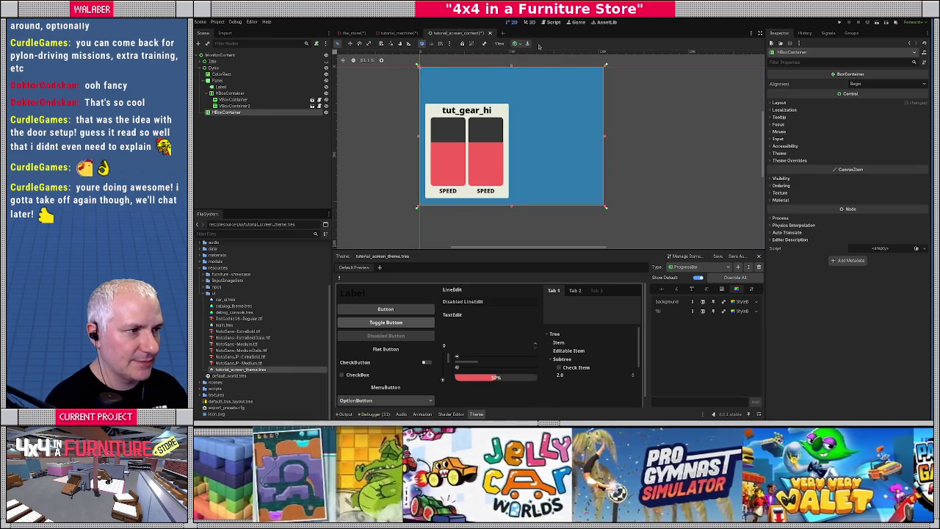
pyautogui.moveTo(511, 79); pyautogui.dragTo(511, 97)
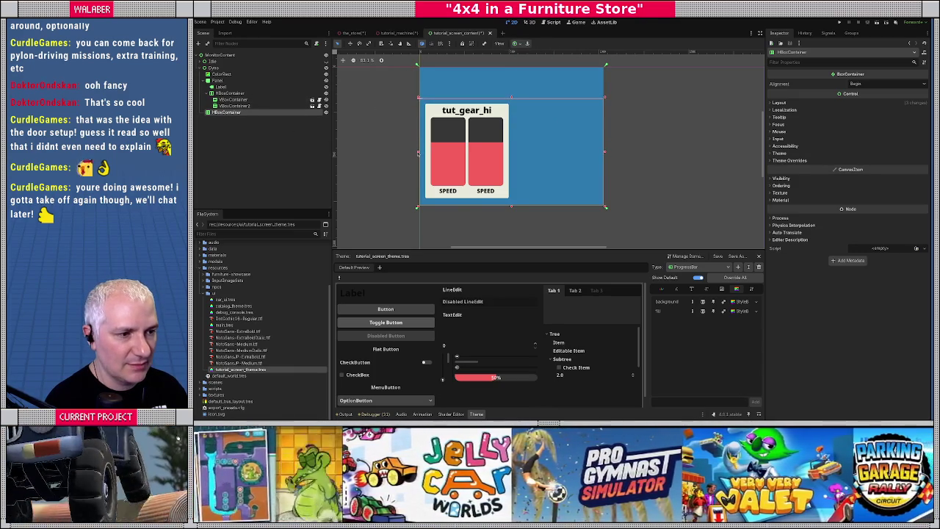
pyautogui.moveTo(419, 152); pyautogui.dragTo(424, 152)
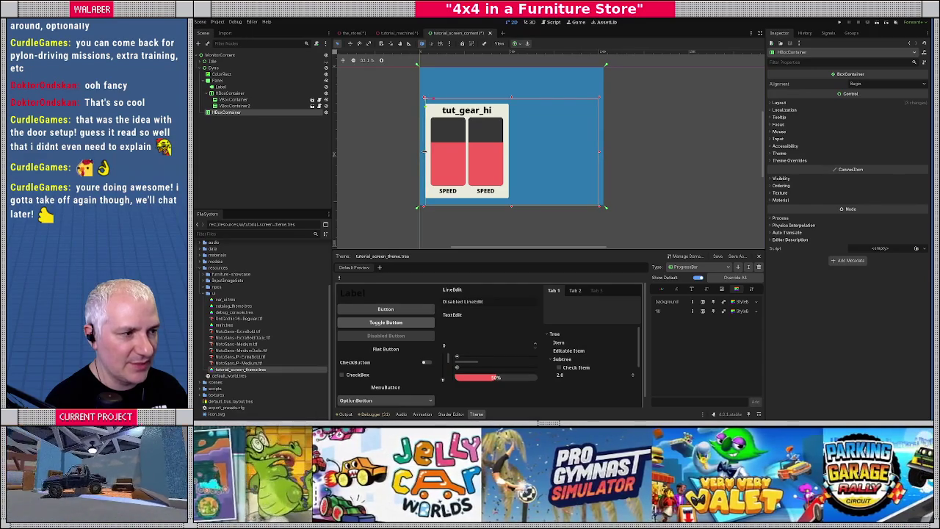
pyautogui.moveTo(513, 206); pyautogui.dragTo(511, 201)
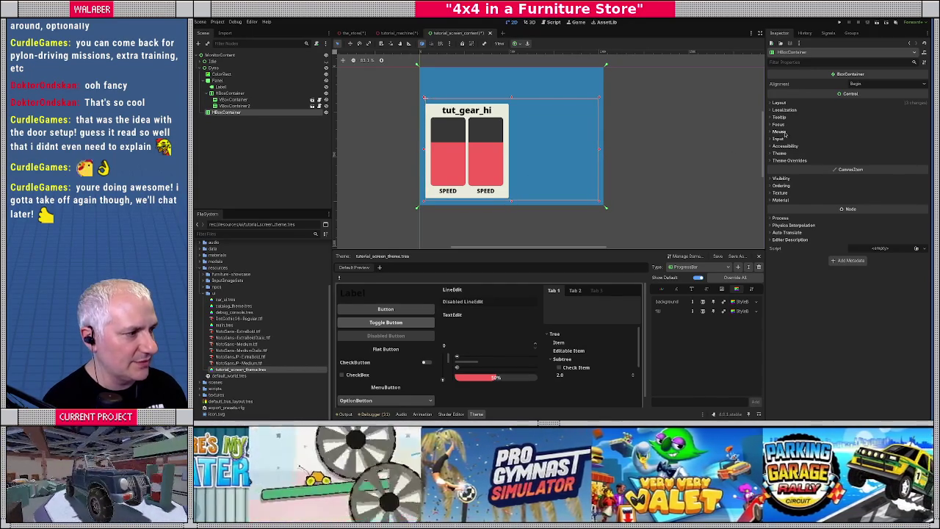
pyautogui.click(778, 103)
pyautogui.click(884, 168)
pyautogui.click(875, 178)
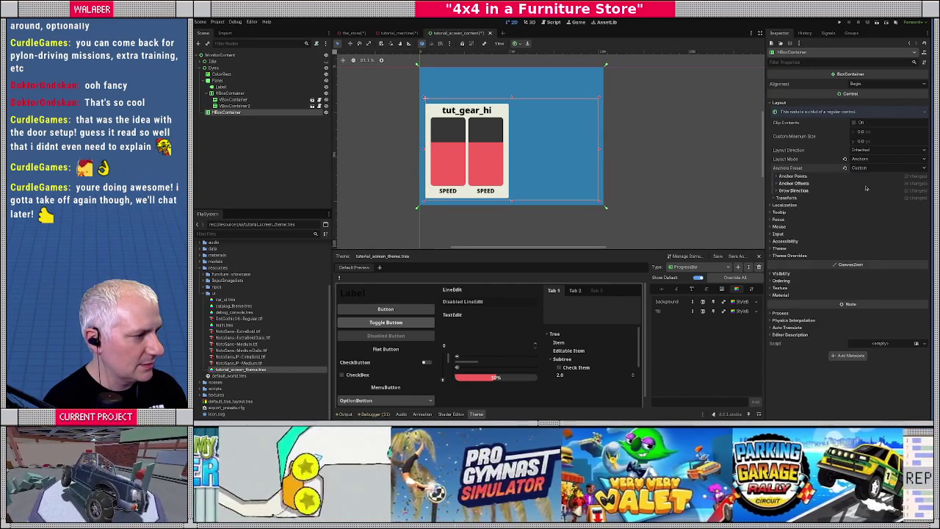
pyautogui.click(793, 183)
# Set the container offsets to top 180, right -32, bottom -32 and move the gear panel into it
pyautogui.click(875, 192)
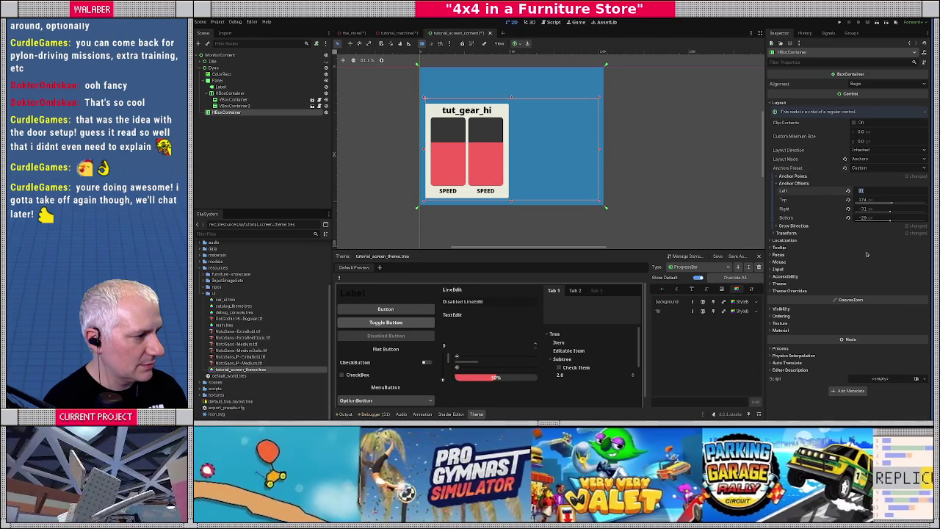
pyautogui.write('8')
pyautogui.press('Tab')
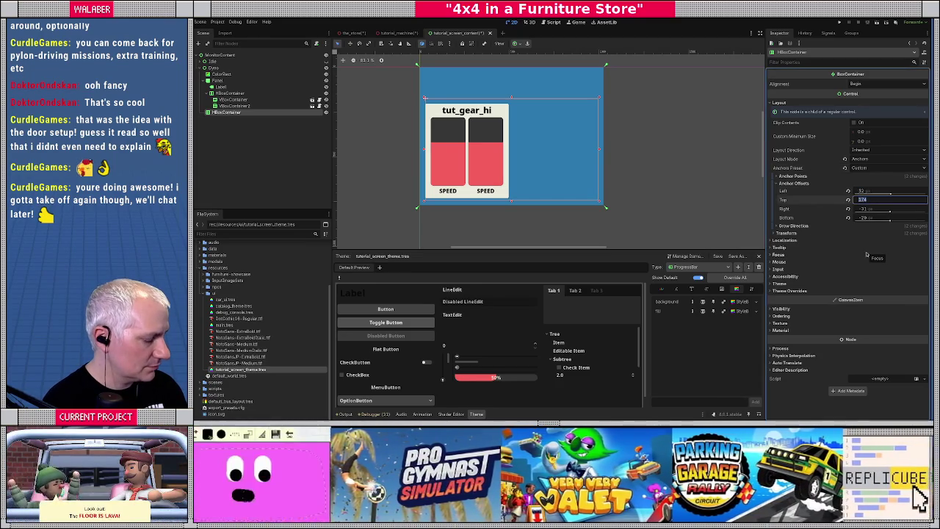
pyautogui.write('180')
pyautogui.press('Tab')
pyautogui.write('-32')
pyautogui.press('Tab')
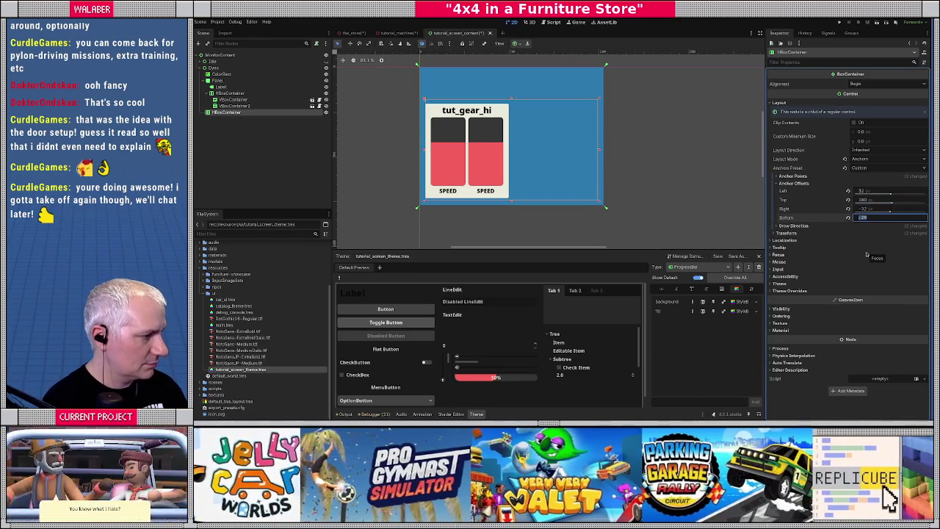
pyautogui.write('-32')
pyautogui.press('Return')
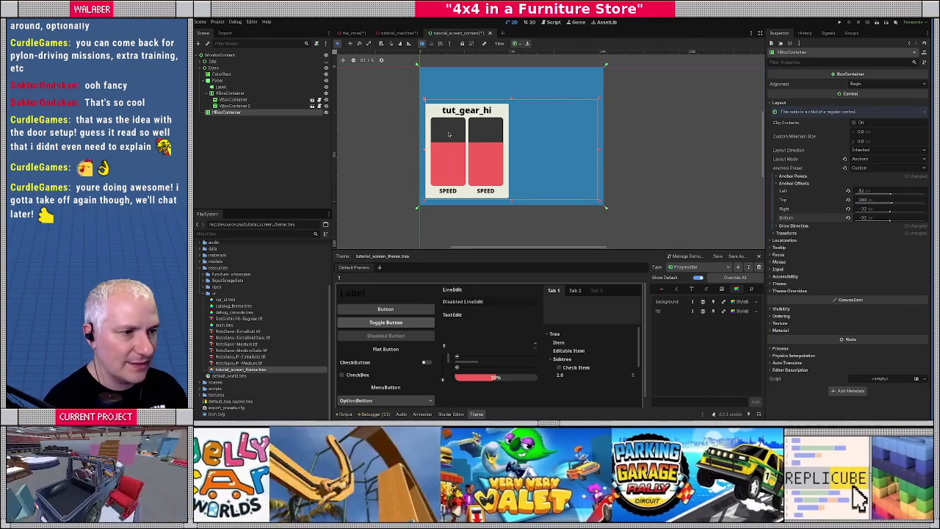
pyautogui.moveTo(229, 93)
pyautogui.mouseDown()
pyautogui.moveTo(222, 113)
pyautogui.moveTo(234, 128)
pyautogui.mouseUp()
pyautogui.hotkey('ctrl', 'z')
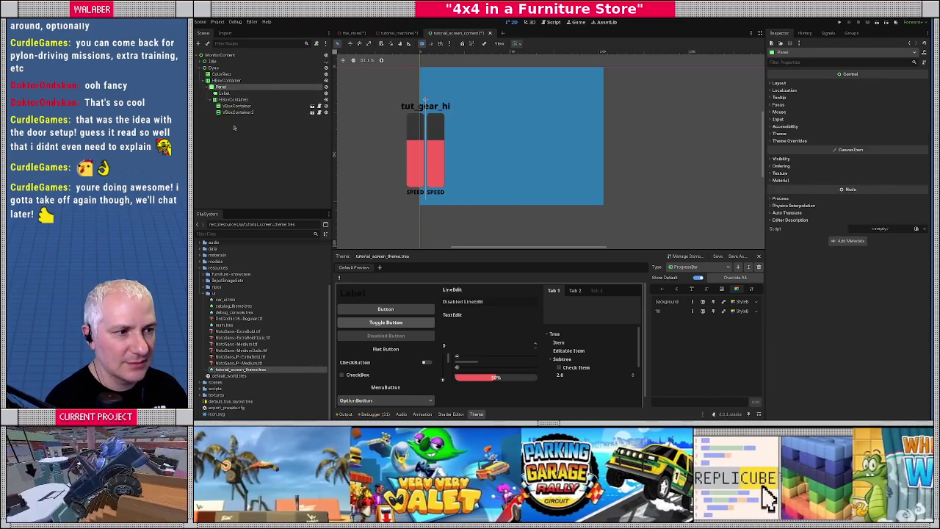
# Make the gear panel expand horizontally and duplicate it
pyautogui.click(779, 83)
pyautogui.click(791, 154)
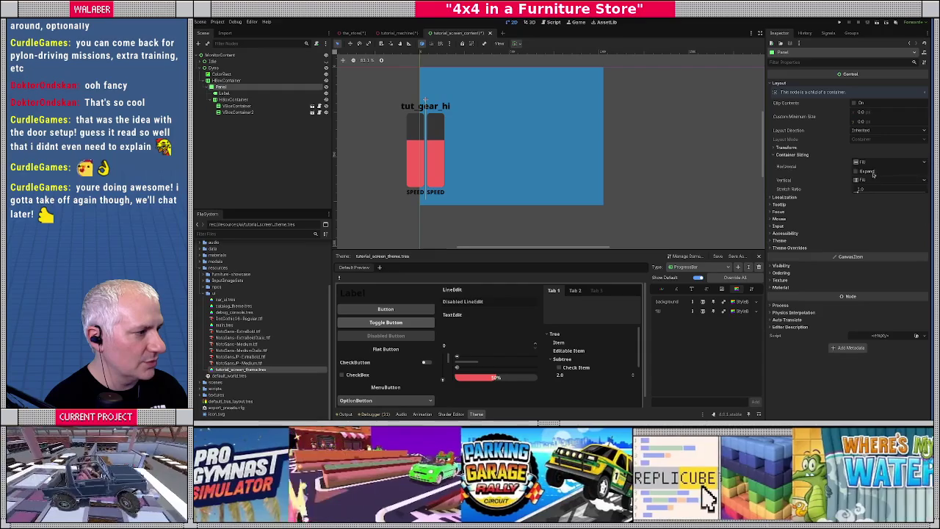
pyautogui.click(855, 170)
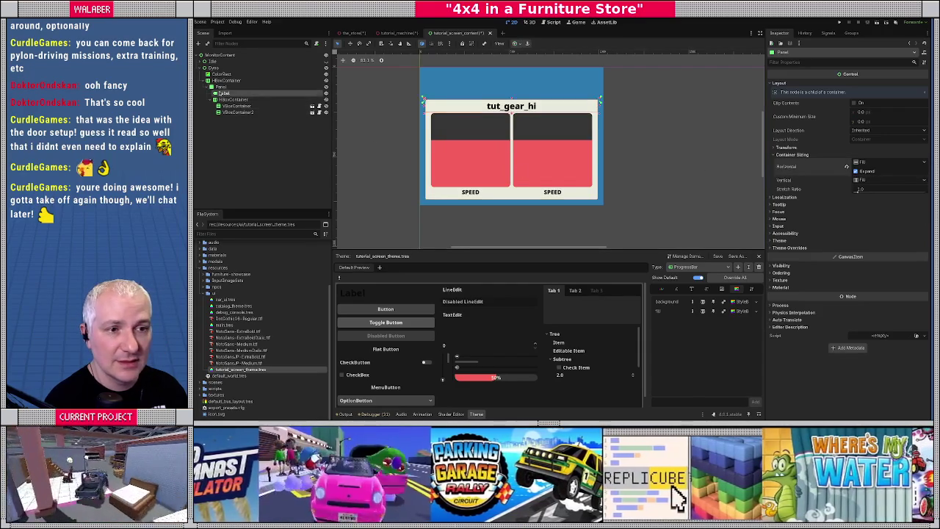
pyautogui.hotkey('ctrl', 'd')
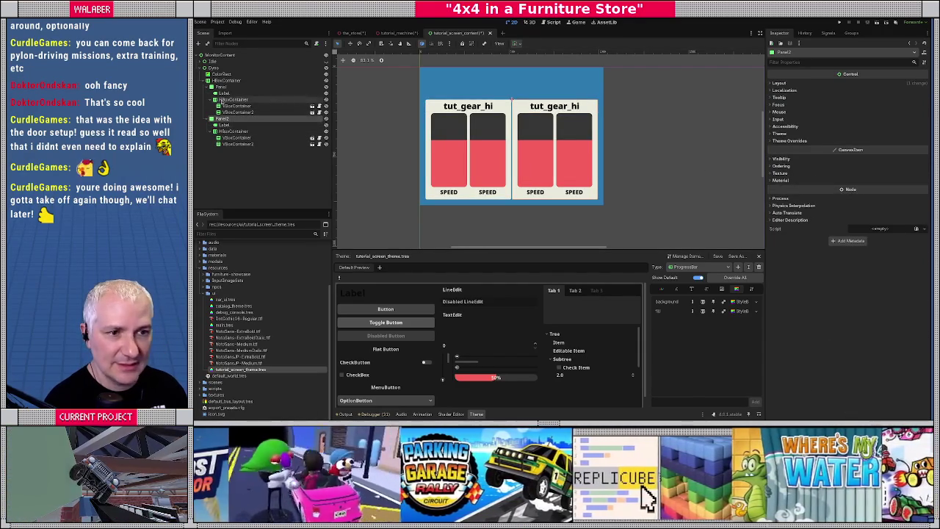
# Override the HBoxContainer's Separation constant to 32 so the panels sit apart
pyautogui.click(224, 80)
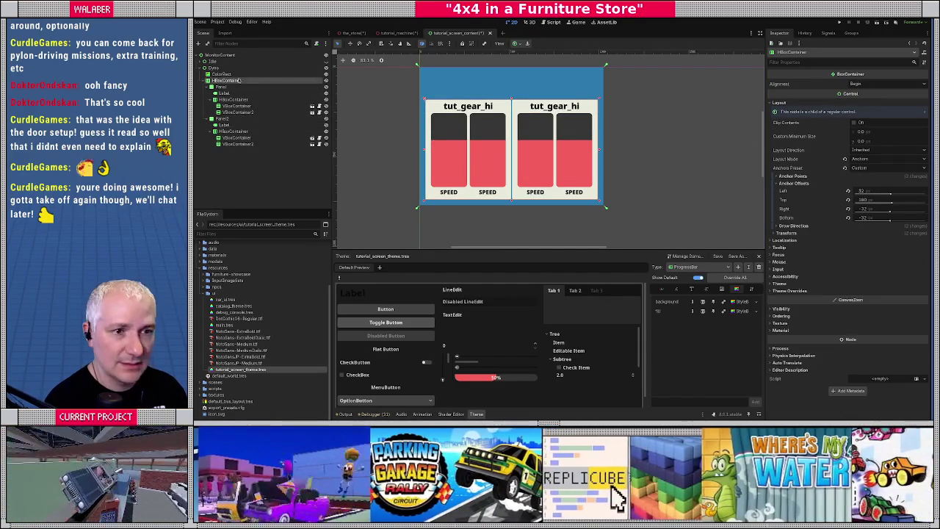
pyautogui.click(789, 290)
pyautogui.click(786, 297)
pyautogui.click(780, 305)
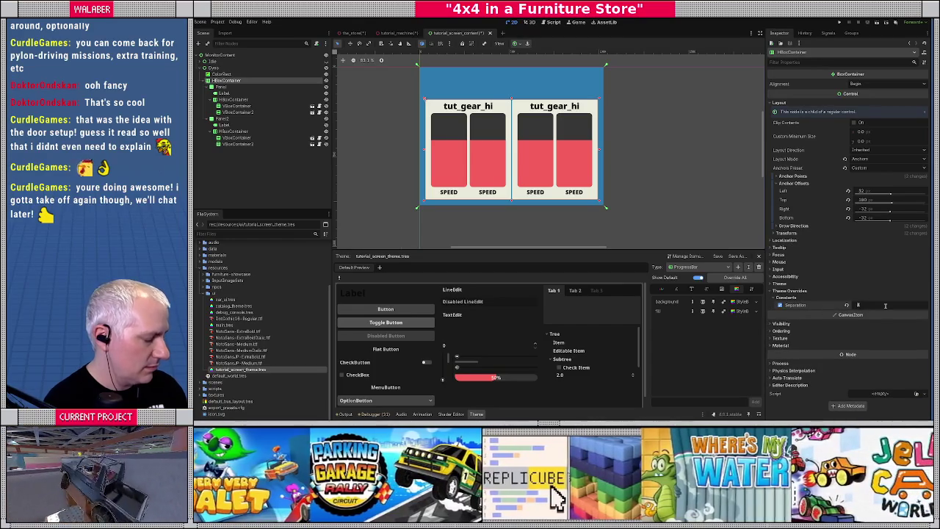
pyautogui.write('16')
pyautogui.press('Return')
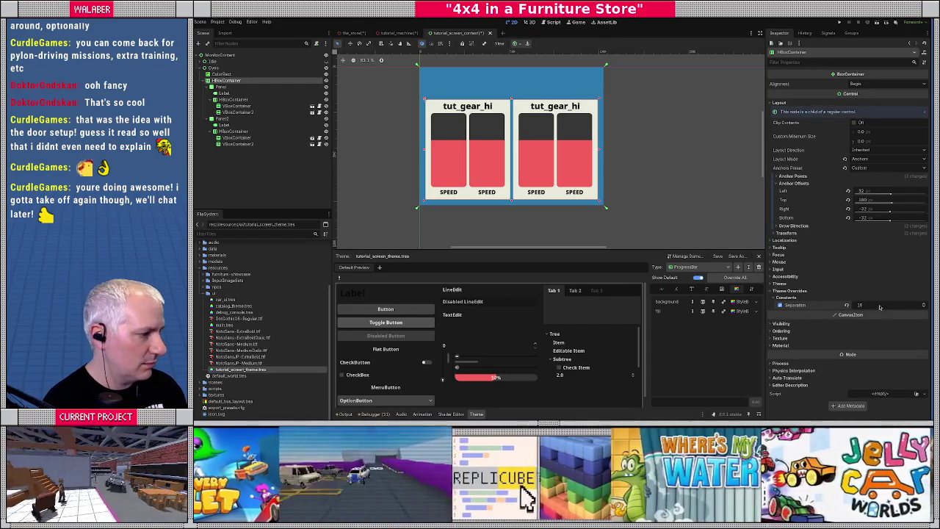
pyautogui.doubleClick(859, 305)
pyautogui.write('32')
pyautogui.press('Return')
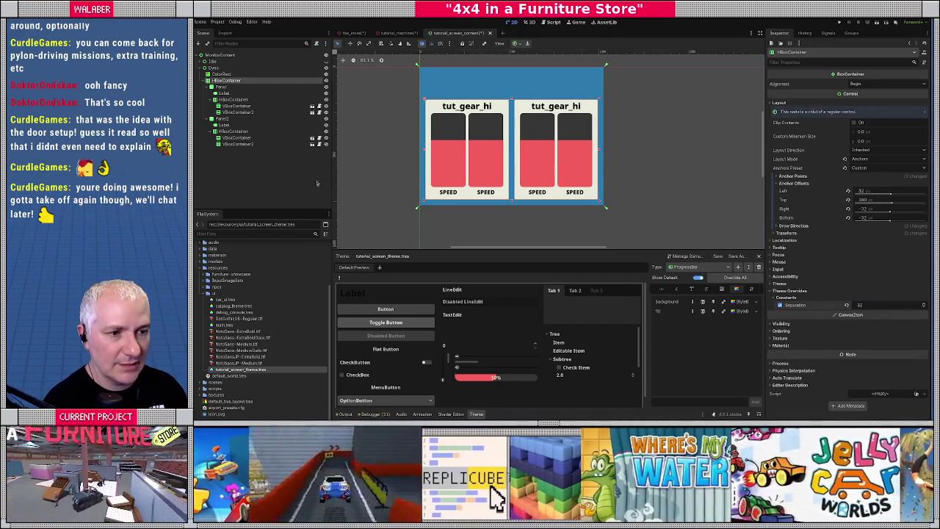
pyautogui.click(396, 158)
pyautogui.scroll(-2, 397, 157)
pyautogui.scroll(2, 454, 144)
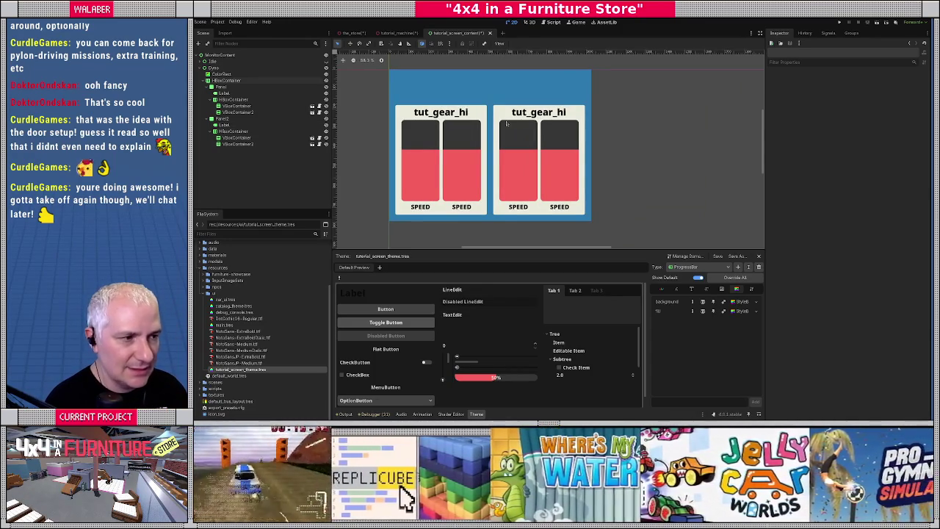
# Change the second panel's label text from tut_gear_hi to tut_gear_lo
pyautogui.click(513, 112)
pyautogui.press('BackSpace')
pyautogui.press('BackSpace')
pyautogui.write('lo')
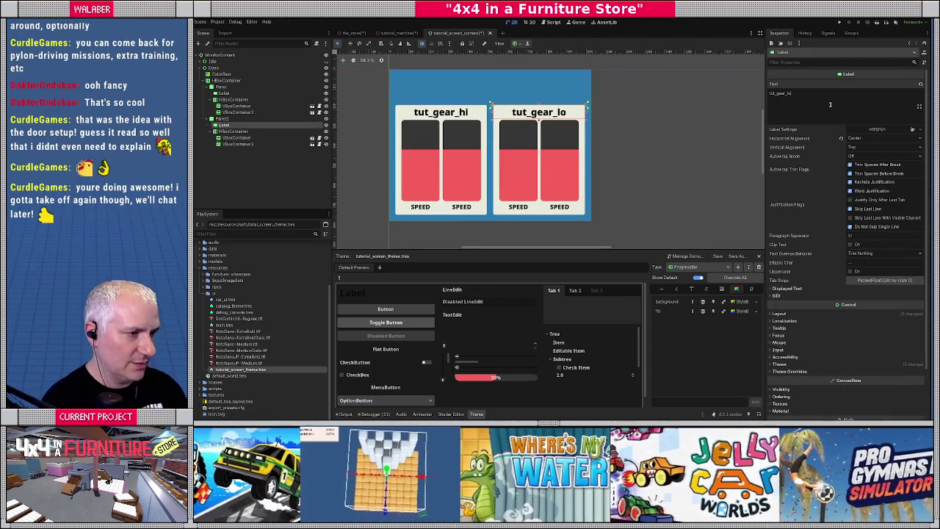
pyautogui.click(698, 147)
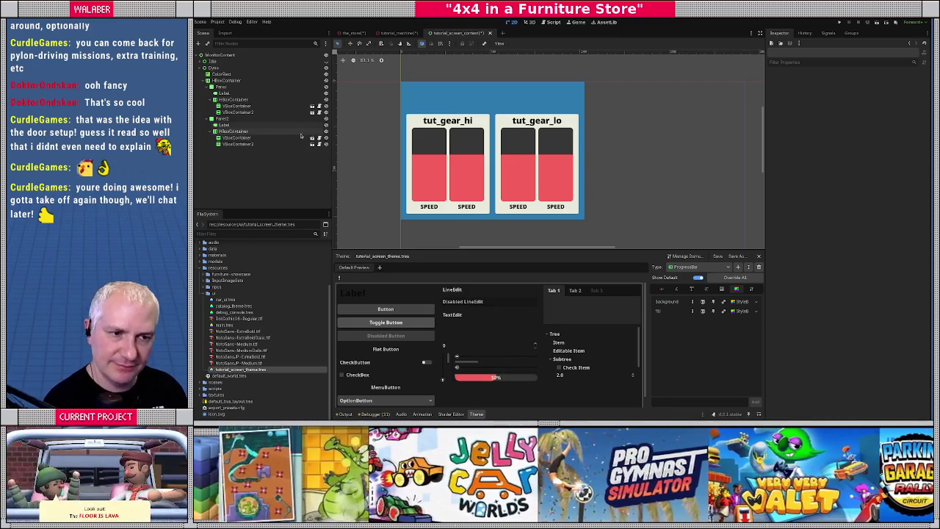
pyautogui.click(204, 68)
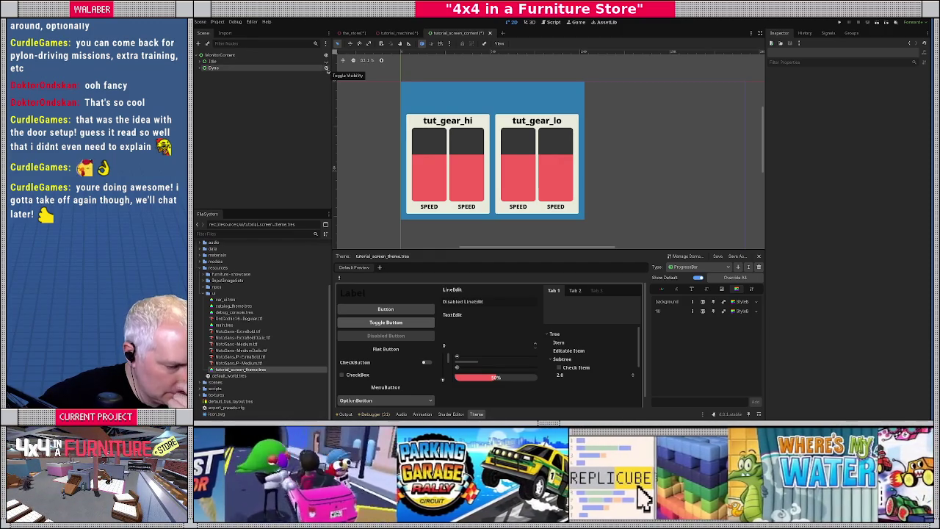
# Rename the duplicated Dyno2 screen to Steering
pyautogui.click(213, 74)
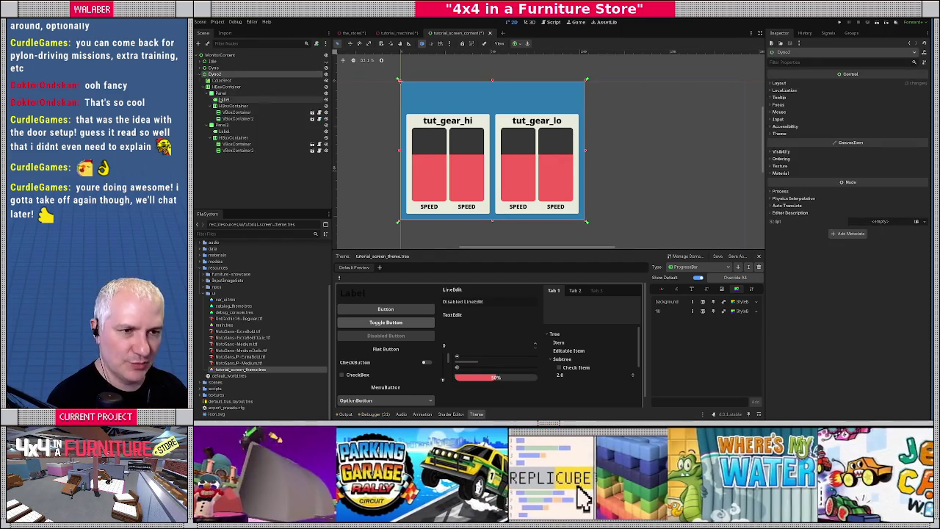
pyautogui.press('F2')
pyautogui.write('Steering')
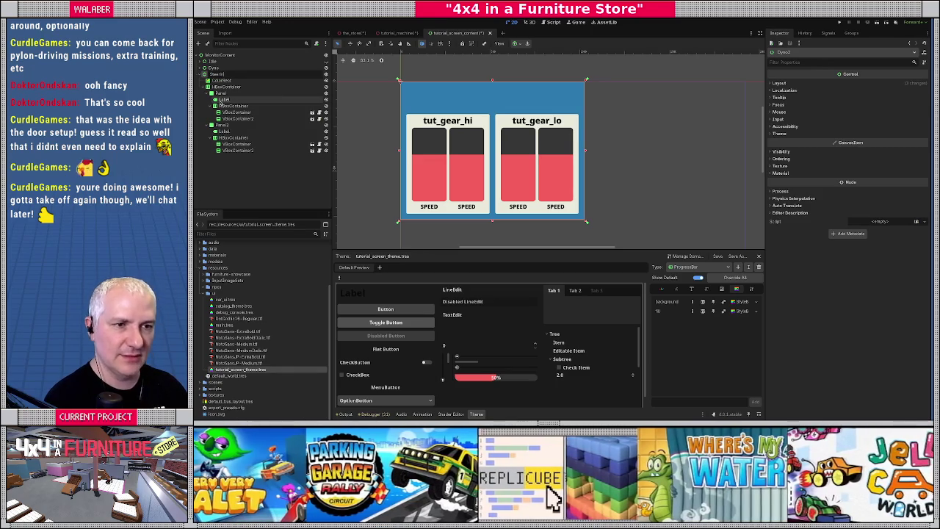
pyautogui.press('Return')
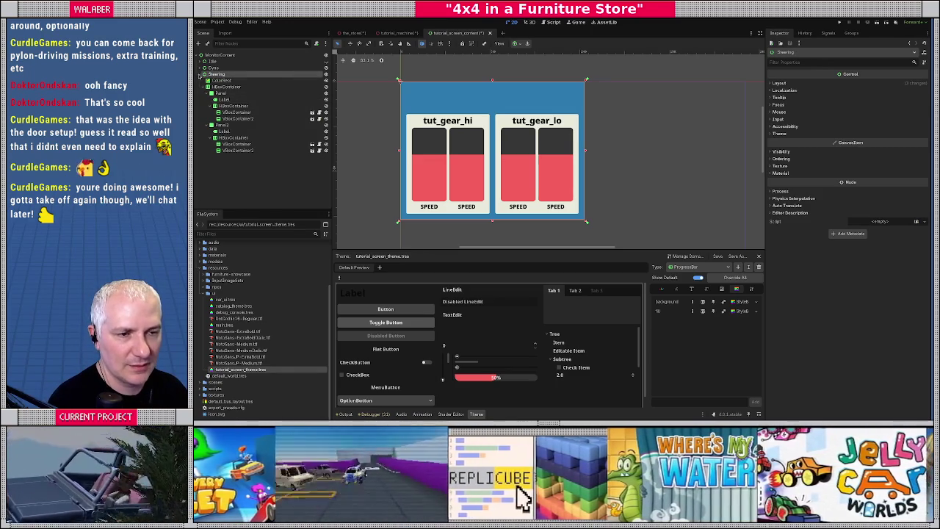
pyautogui.click(203, 74)
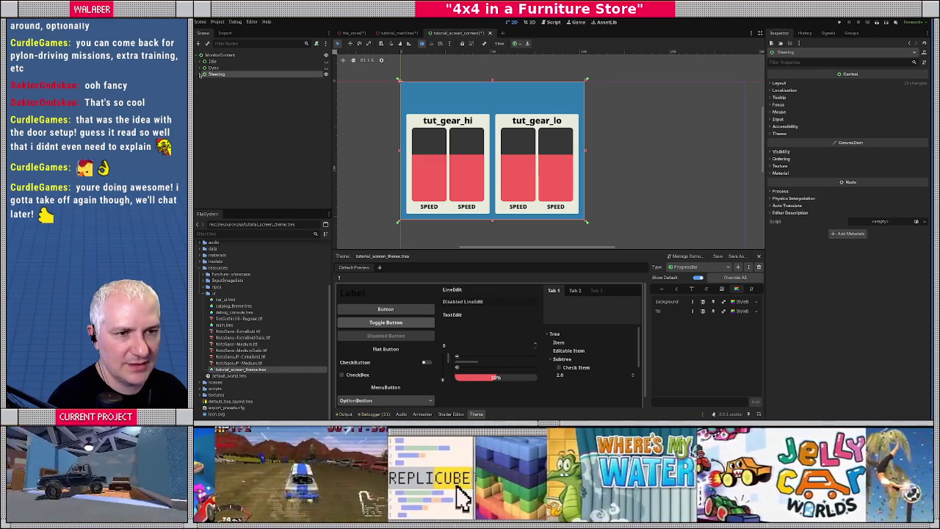
pyautogui.click(203, 74)
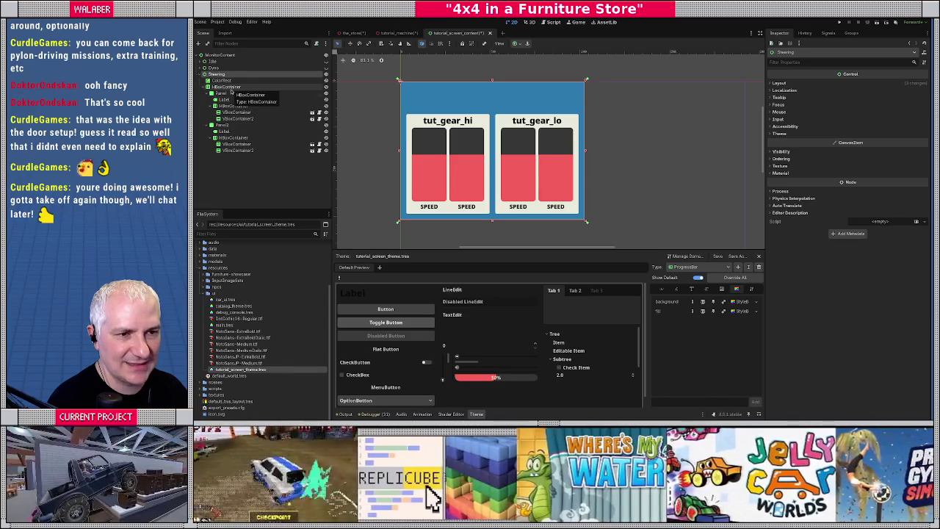
# Delete Panel2 and the speed bars row, leaving one panel with its title
pyautogui.doubleClick(223, 94)
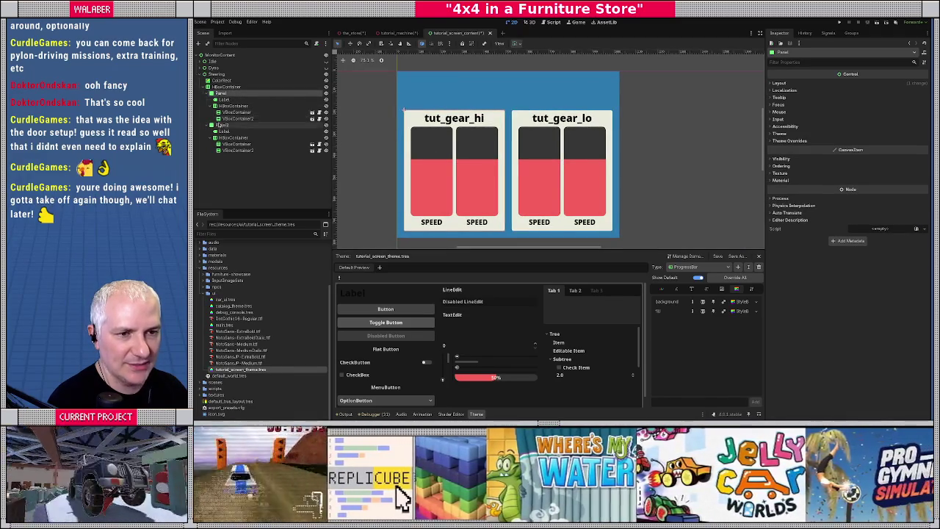
pyautogui.click(219, 126)
pyautogui.press('Delete')
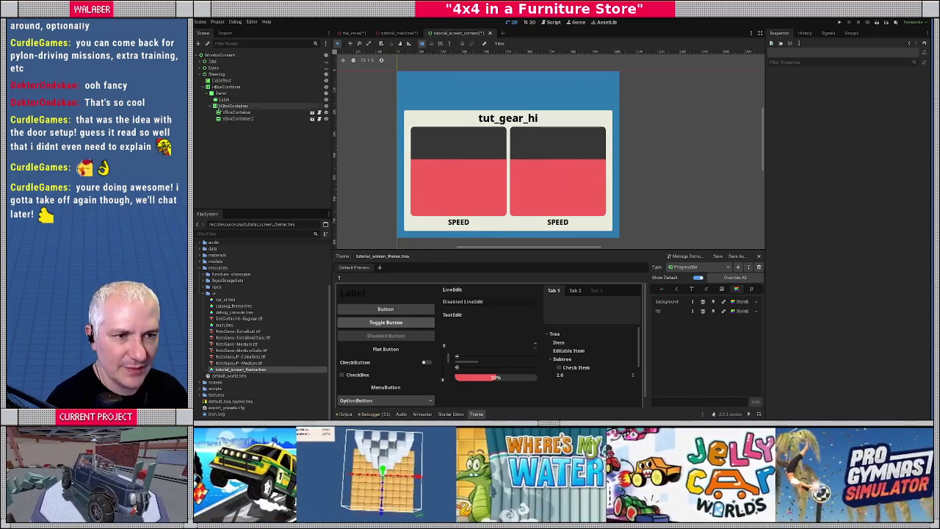
pyautogui.click(223, 93)
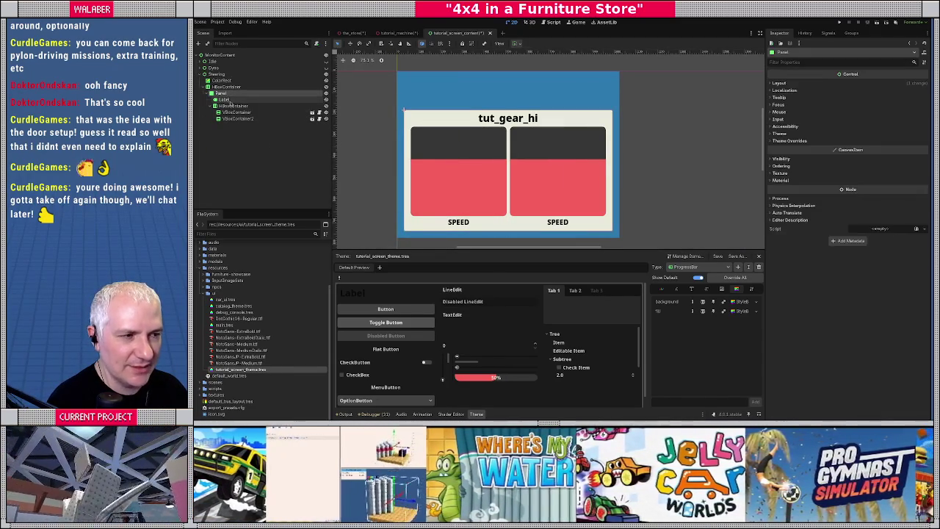
pyautogui.click(228, 108)
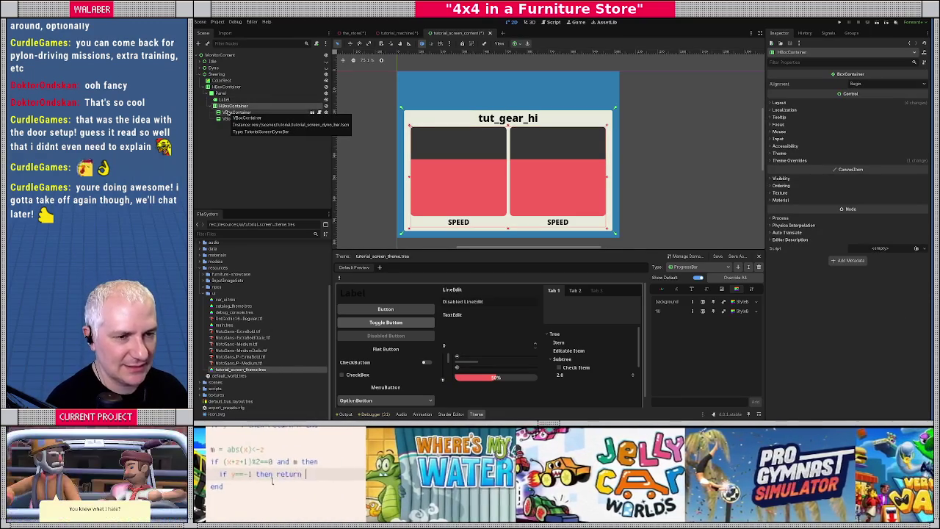
pyautogui.press('Delete')
pyautogui.press('Return')
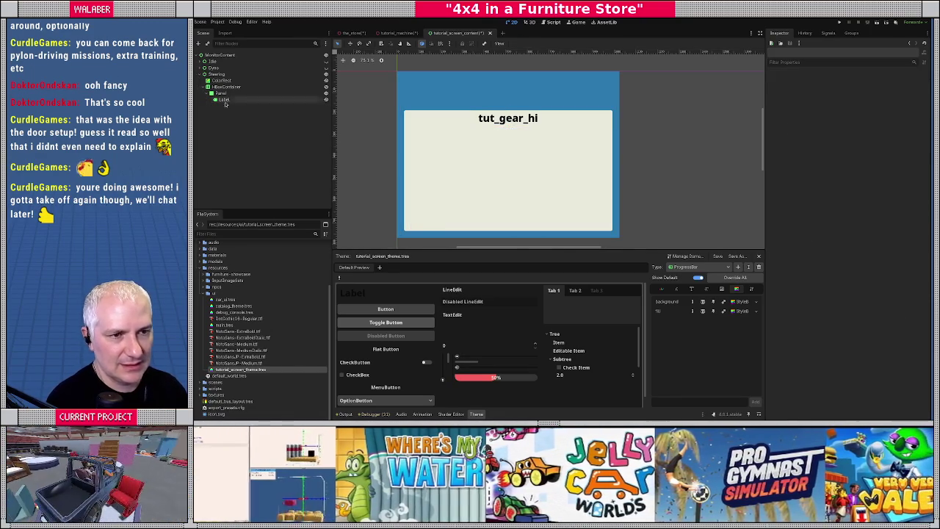
# Add a VBoxContainer child node under the Steering panel
pyautogui.rightClick(225, 93)
pyautogui.click(235, 97)
pyautogui.write('vbox')
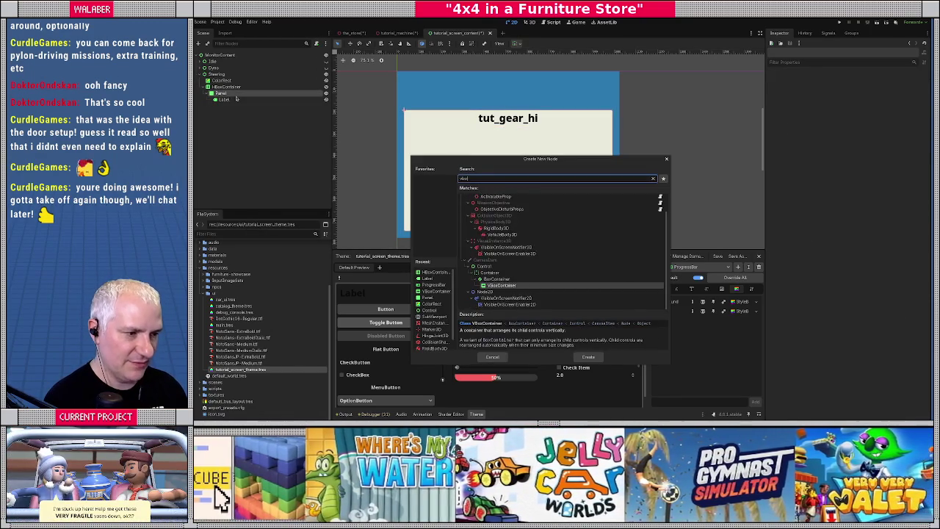
pyautogui.press('Return')
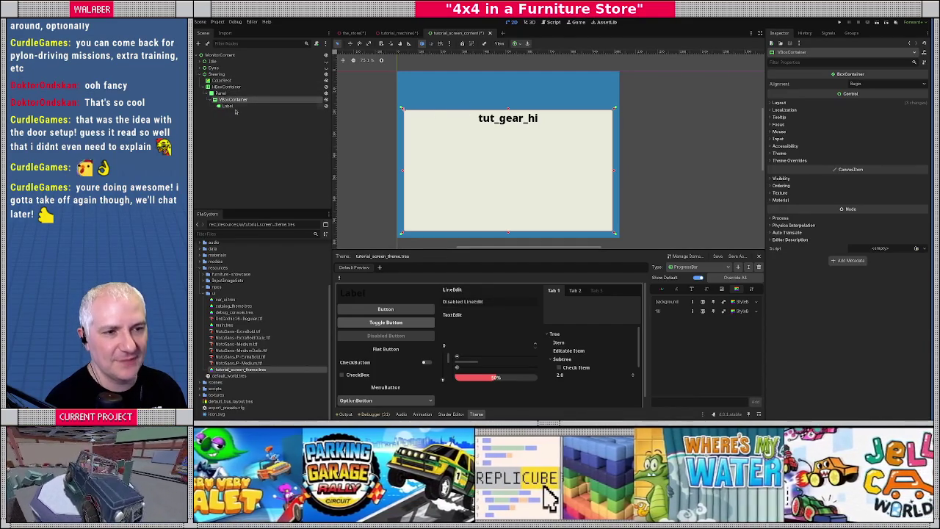
# Duplicate the Steering panel and collapse the Steering branch
pyautogui.click(222, 94)
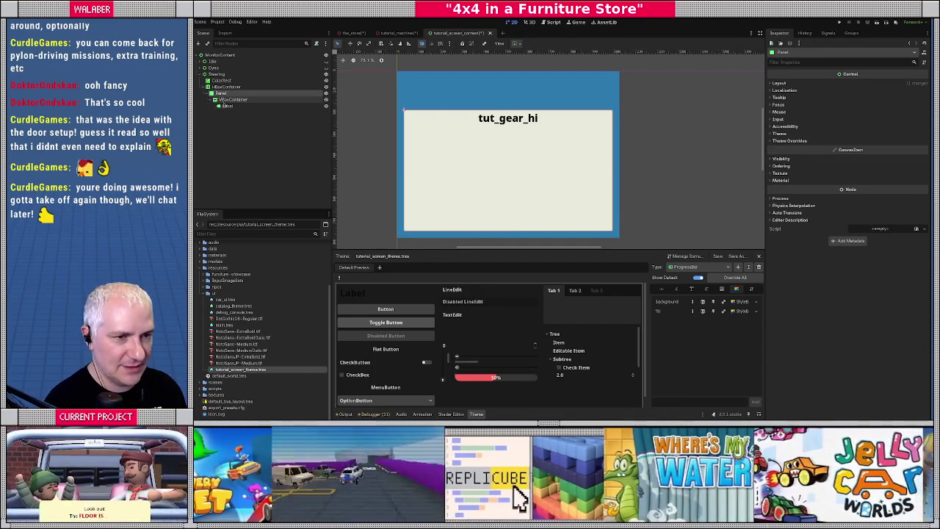
pyautogui.hotkey('ctrl', 'd')
pyautogui.click(205, 87)
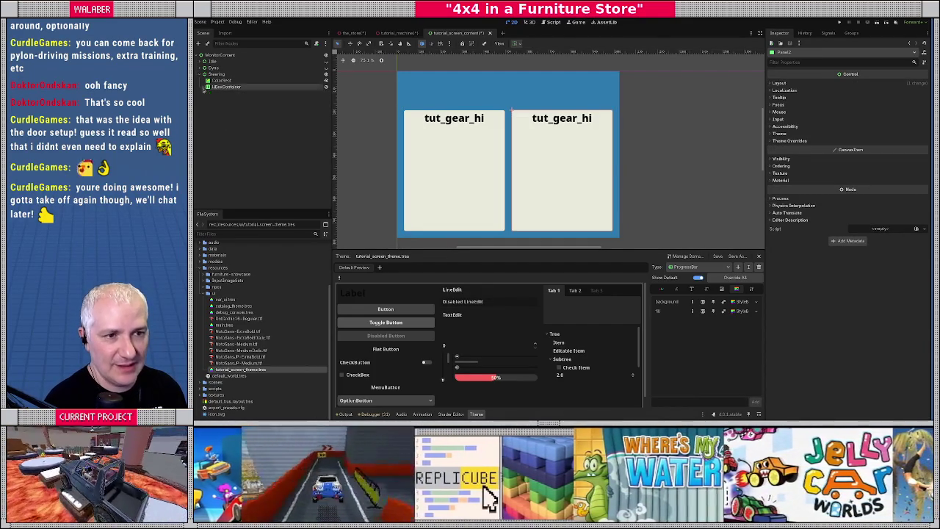
pyautogui.click(202, 75)
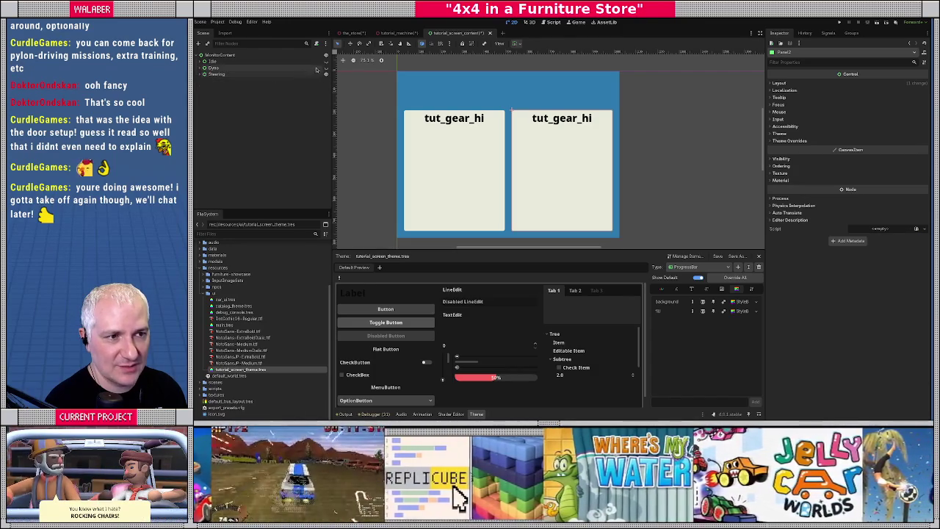
# Hide the Steering screen, show the Idle screen, and expand its children
pyautogui.click(327, 67)
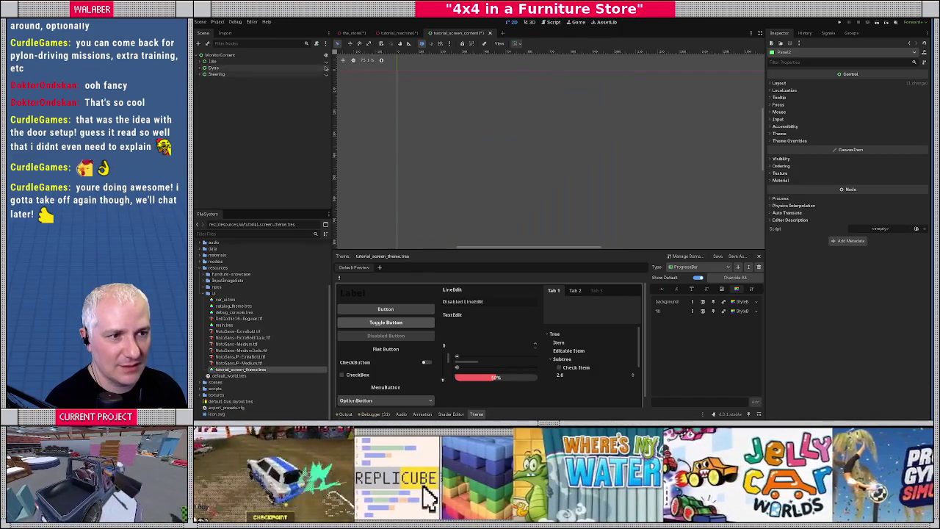
pyautogui.click(327, 61)
pyautogui.click(308, 61)
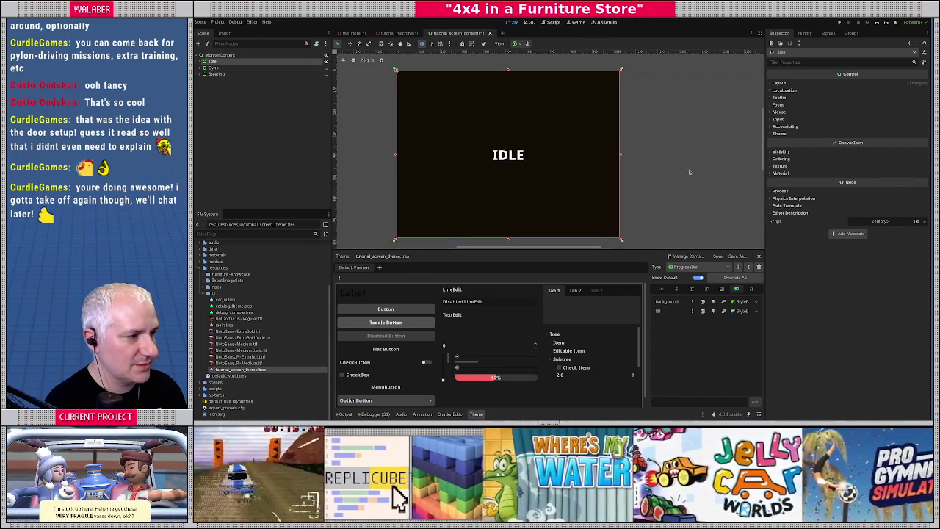
pyautogui.click(202, 61)
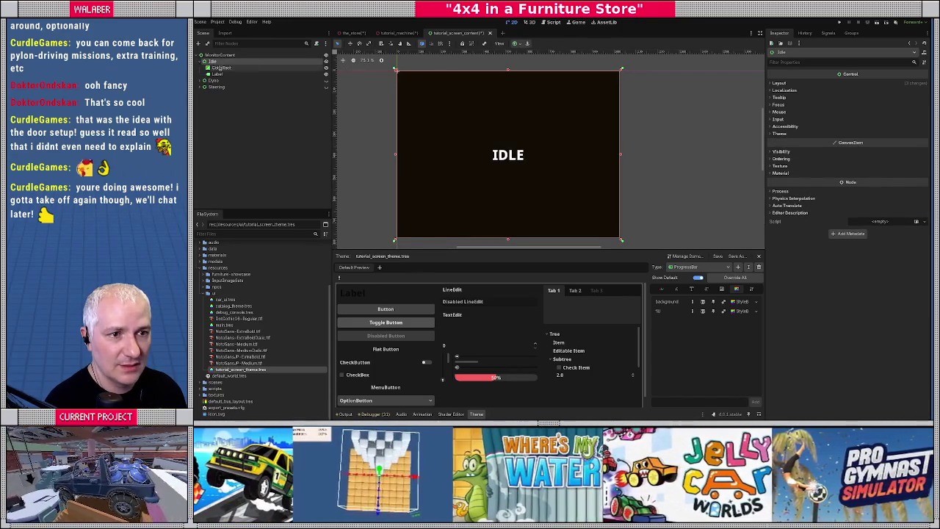
# Override the IDLE label's font size to 64
pyautogui.click(541, 163)
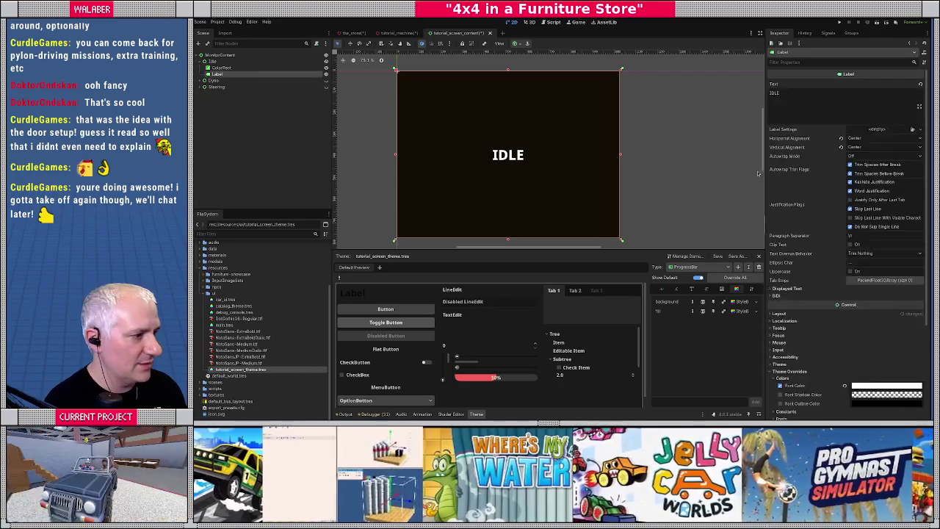
pyautogui.scroll(-5, 778, 220)
pyautogui.click(781, 305)
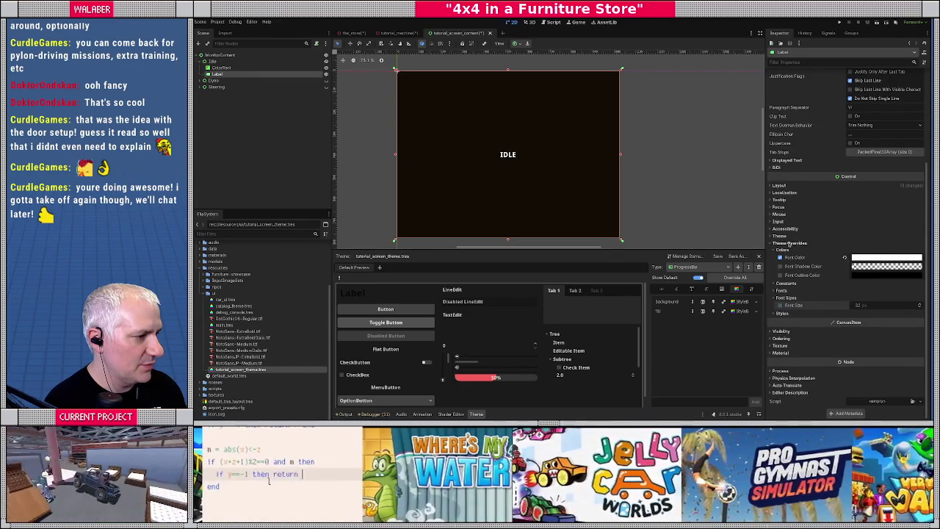
pyautogui.click(779, 306)
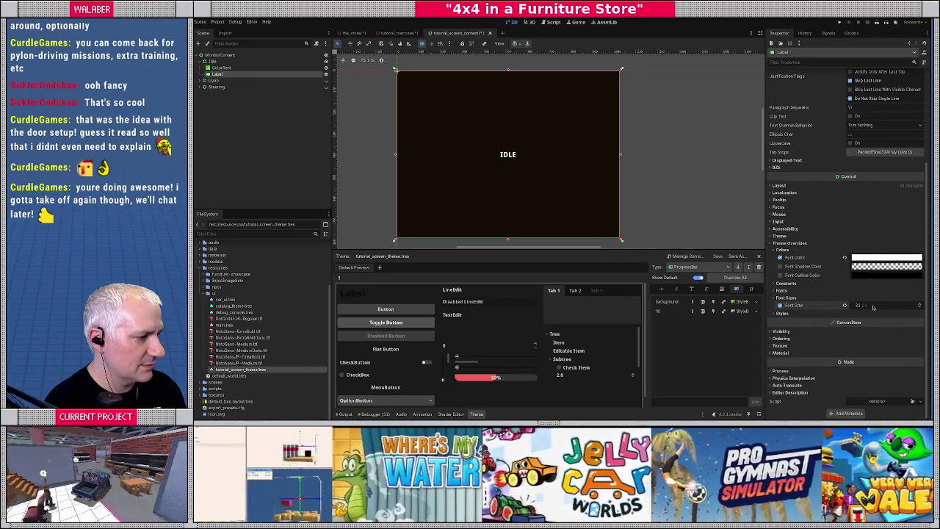
pyautogui.click(872, 306)
pyautogui.write('64')
pyautogui.press('Return')
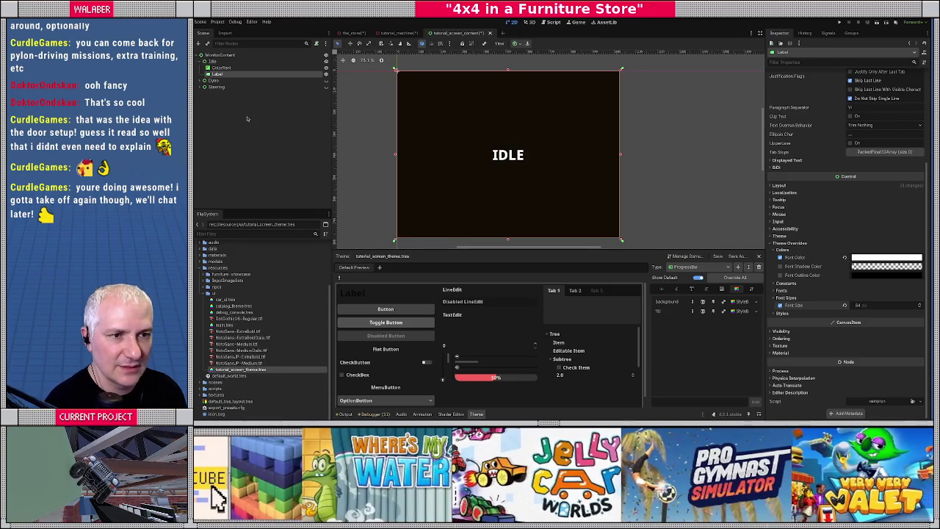
pyautogui.click(212, 61)
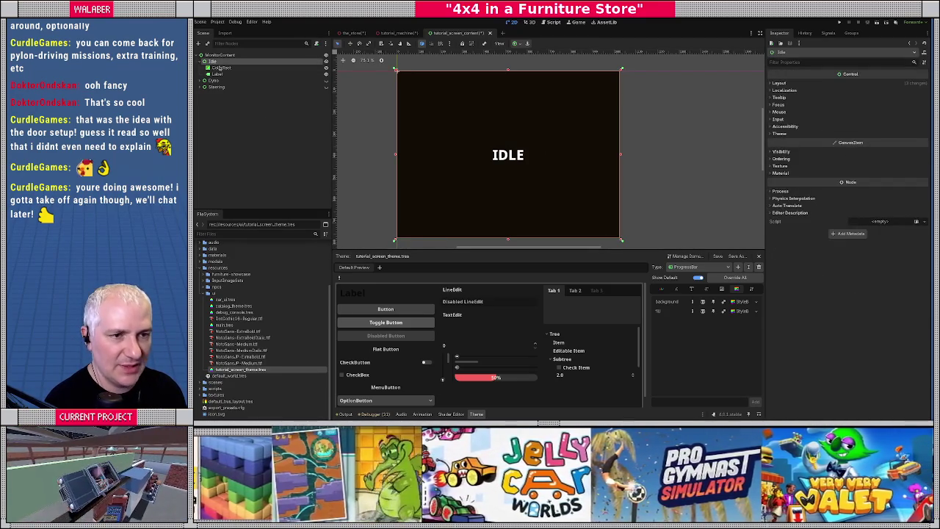
# Duplicate Idle, move the copy to the end, and rename it DoorsAndBoxingGlove
pyautogui.hotkey('ctrl', 'd')
pyautogui.click(204, 61)
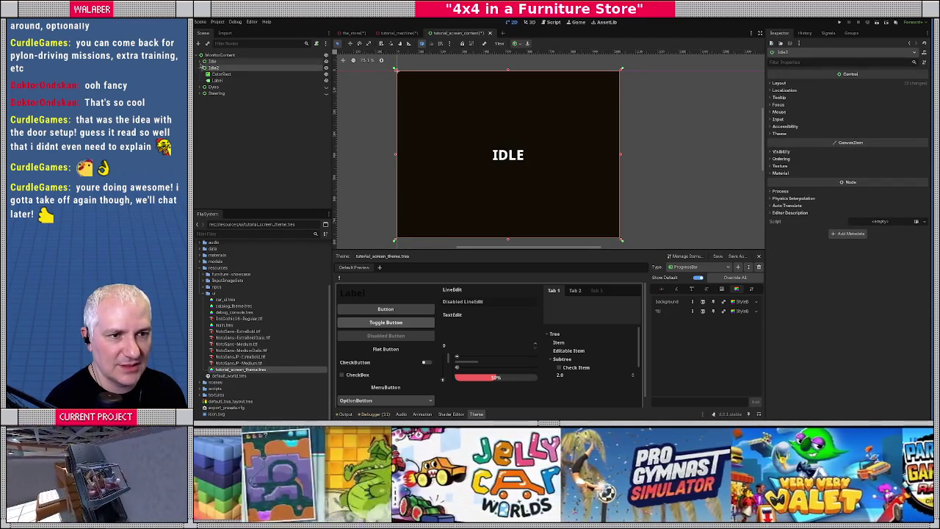
pyautogui.click(205, 68)
pyautogui.moveTo(217, 73); pyautogui.dragTo(220, 83)
pyautogui.press('F2')
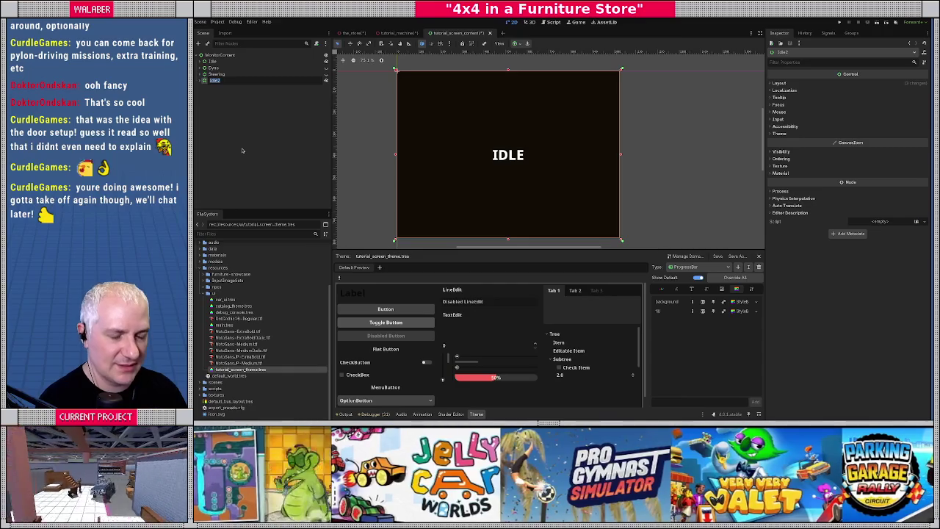
pyautogui.press('BackSpace')
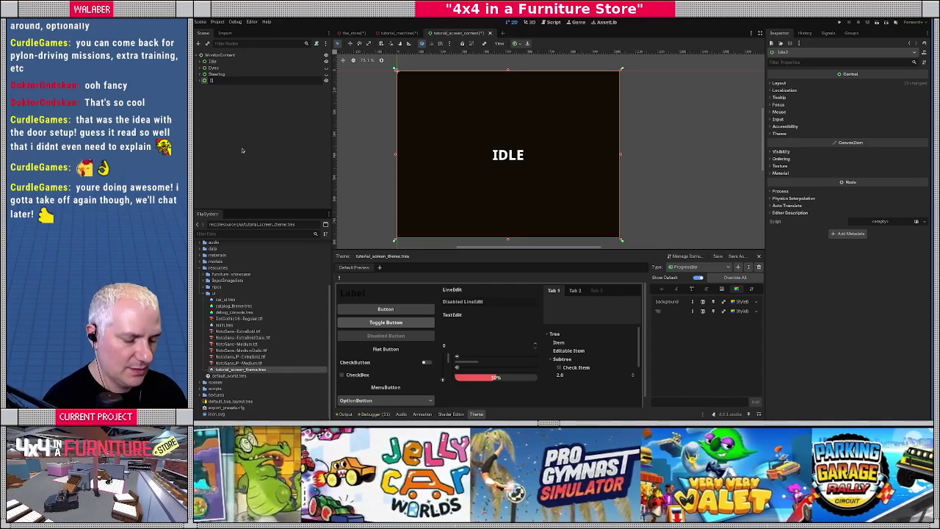
pyautogui.write('DoorsAnd')
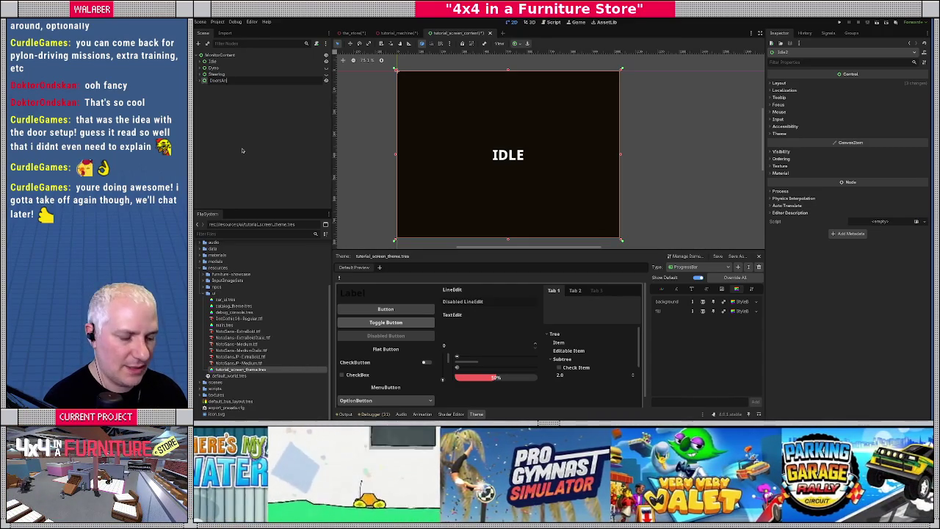
pyautogui.write('BoxingGlove')
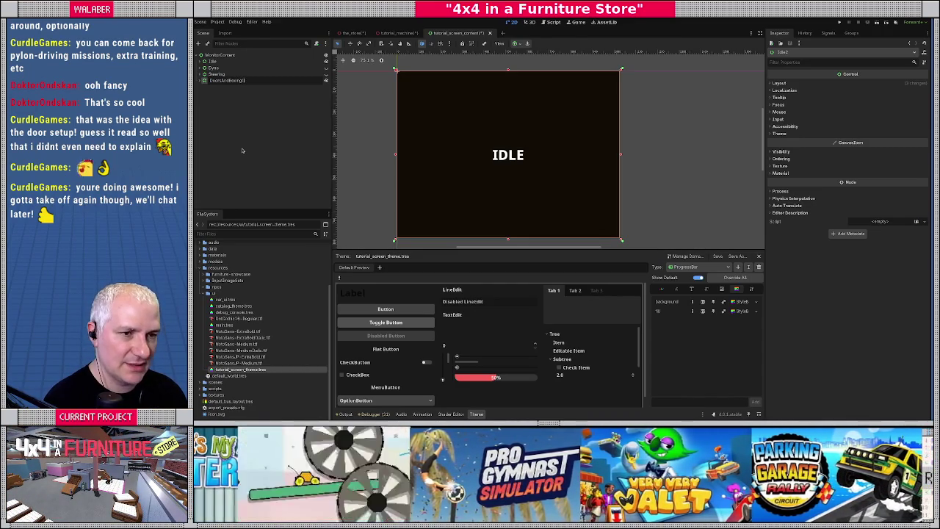
pyautogui.press('Return')
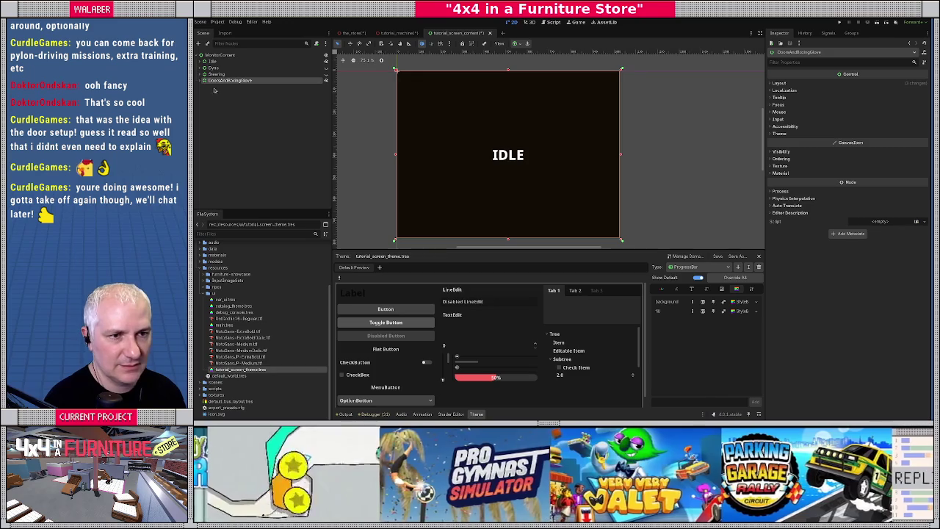
# Set the DoorsAndBoxingGlove label's text to 'DOORS + BOXING GLOVE'
pyautogui.click(204, 81)
pyautogui.click(217, 93)
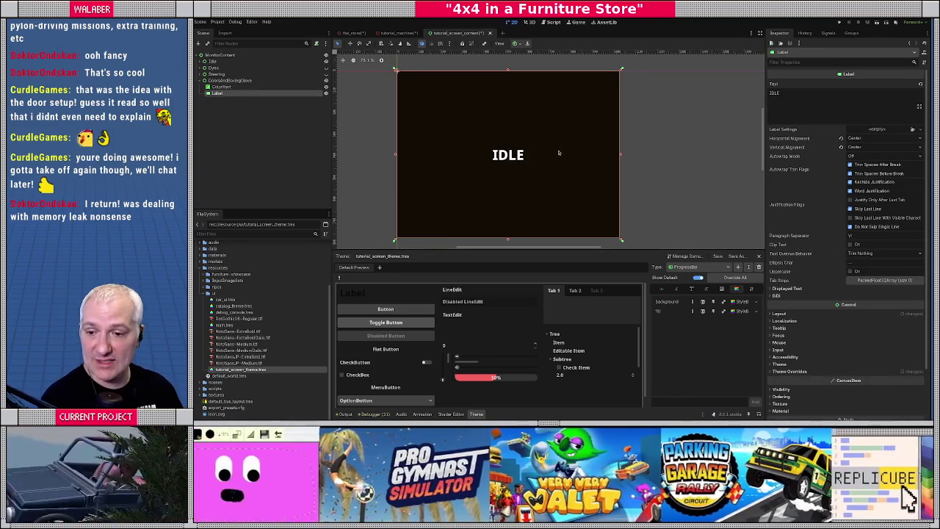
pyautogui.click(823, 98)
pyautogui.hotkey('ctrl', 'a')
pyautogui.write('D')
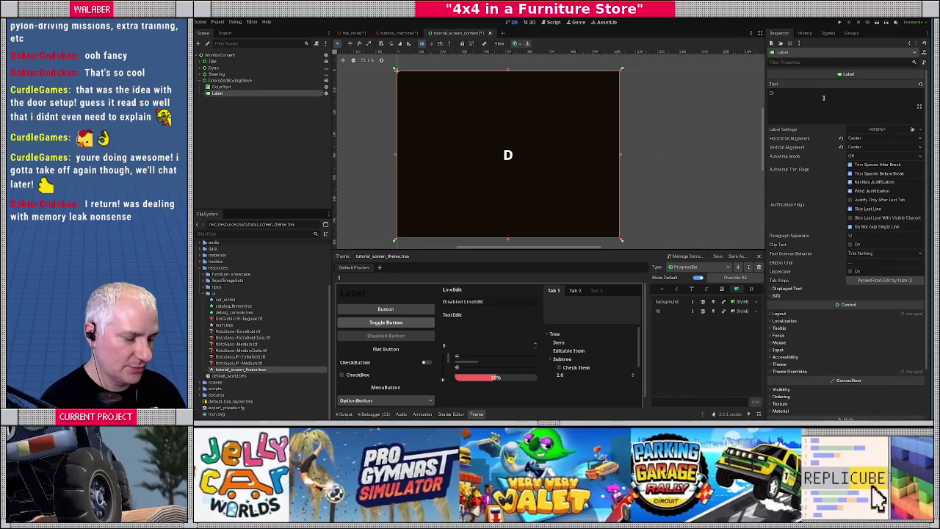
pyautogui.write('OORS 6')
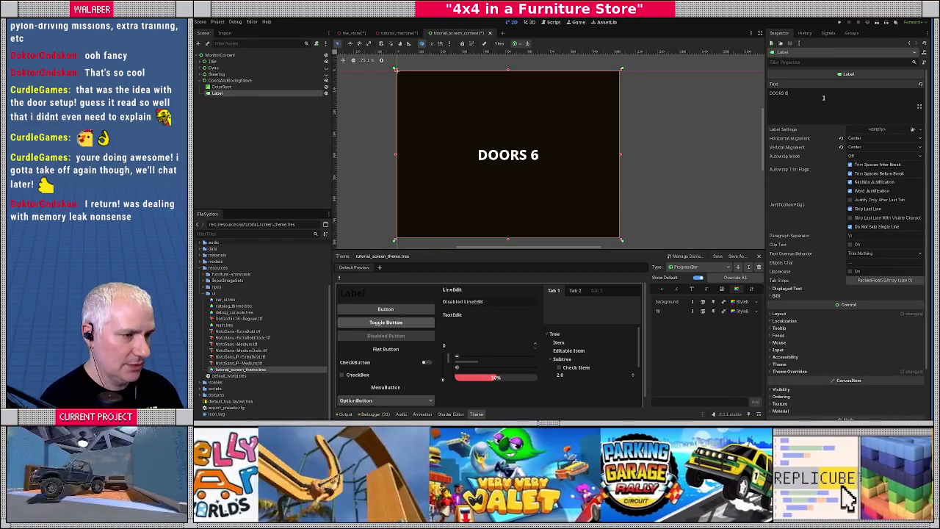
pyautogui.press('BackSpace')
pyautogui.write('=')
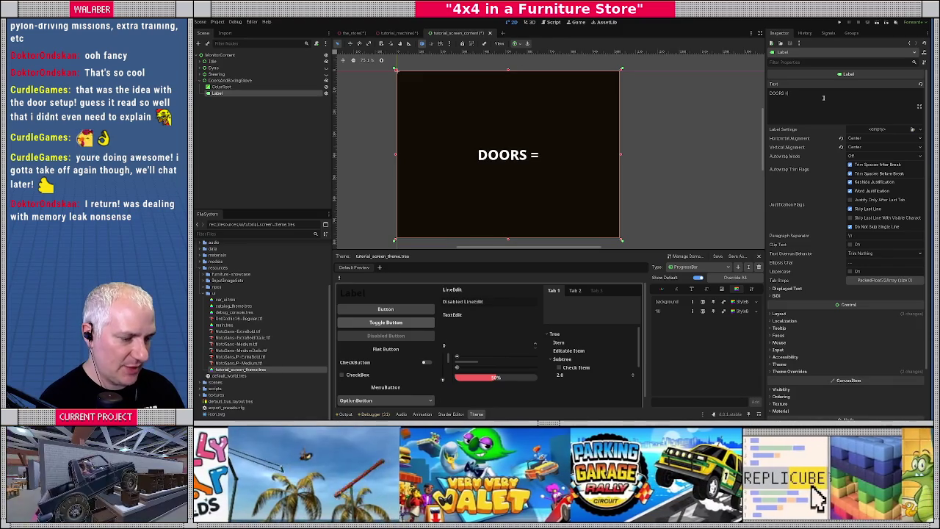
pyautogui.press('BackSpace')
pyautogui.write('+ ')
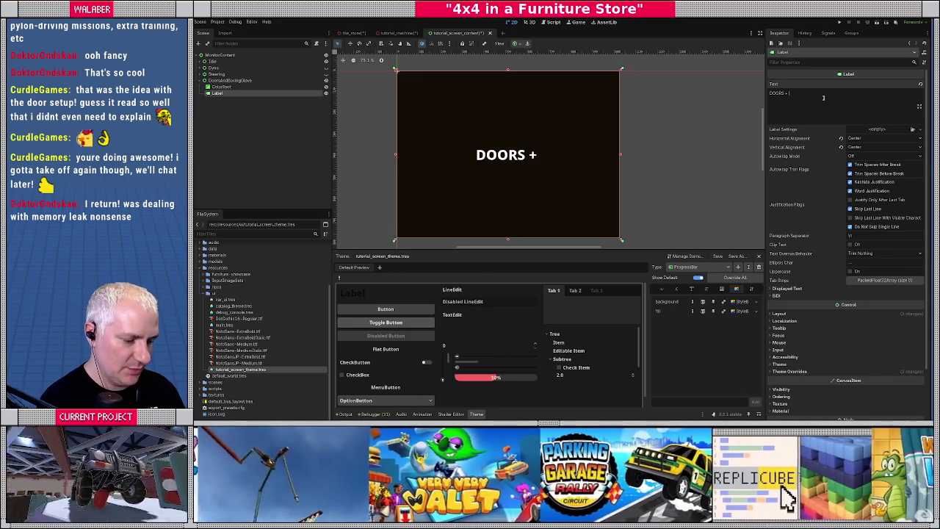
pyautogui.write('BOXING GLOVE')
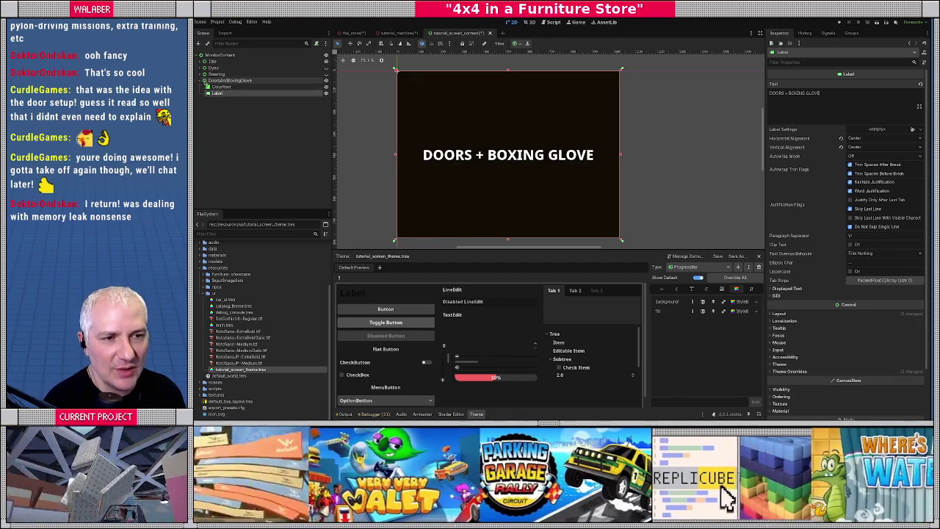
pyautogui.click(204, 80)
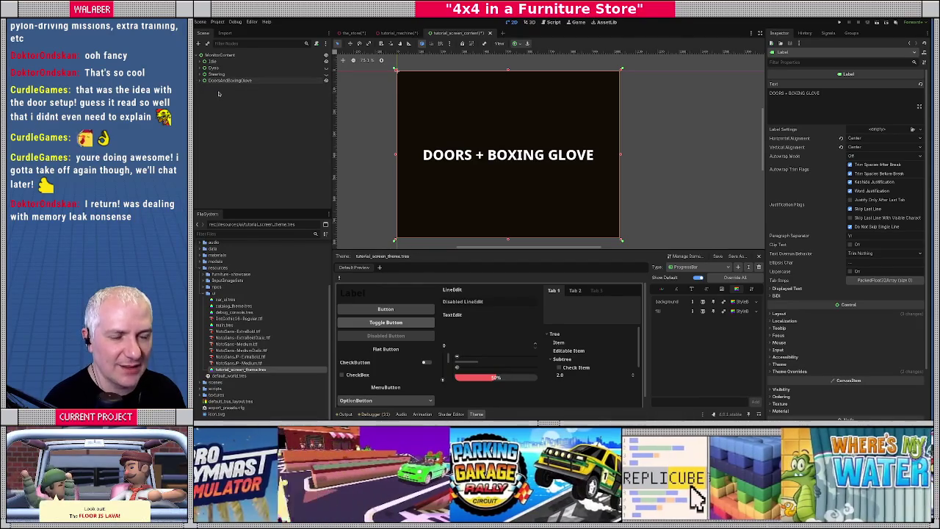
# Duplicate the DoorsAndBoxingGlove screen and rename the copy Broken
pyautogui.click(220, 75)
pyautogui.click(219, 80)
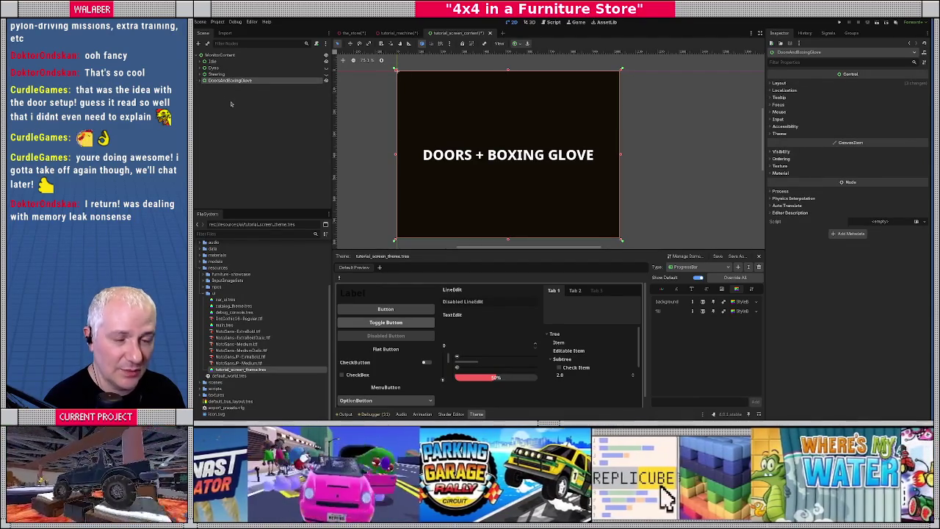
pyautogui.hotkey('ctrl', 'd')
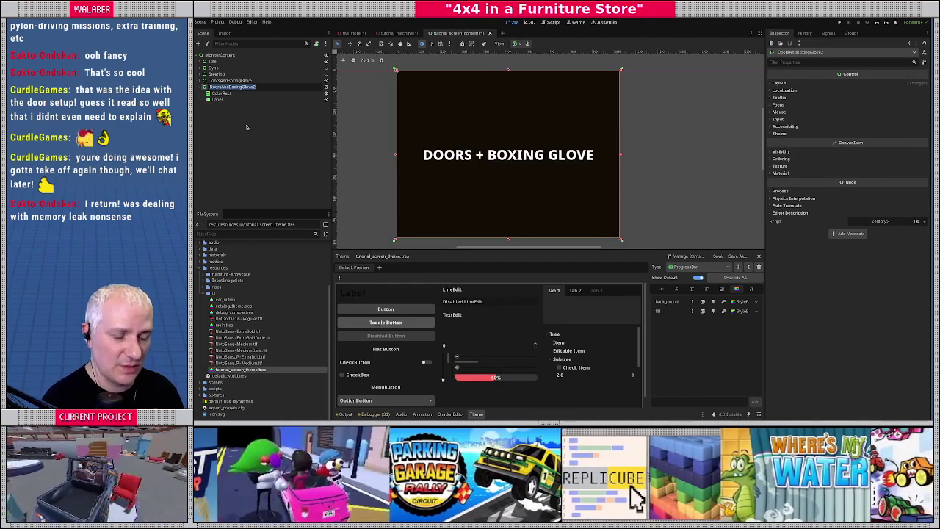
pyautogui.press('F2')
pyautogui.write('BRICK')
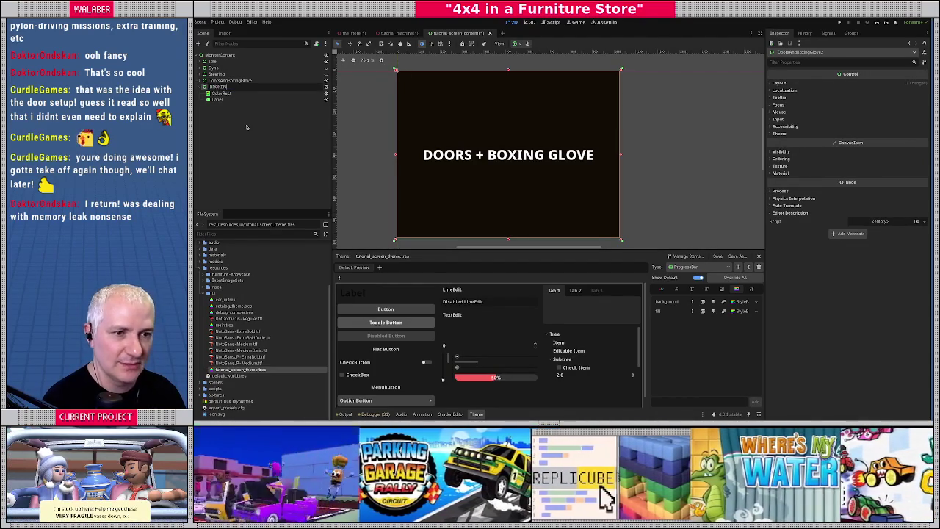
pyautogui.write('ricked')
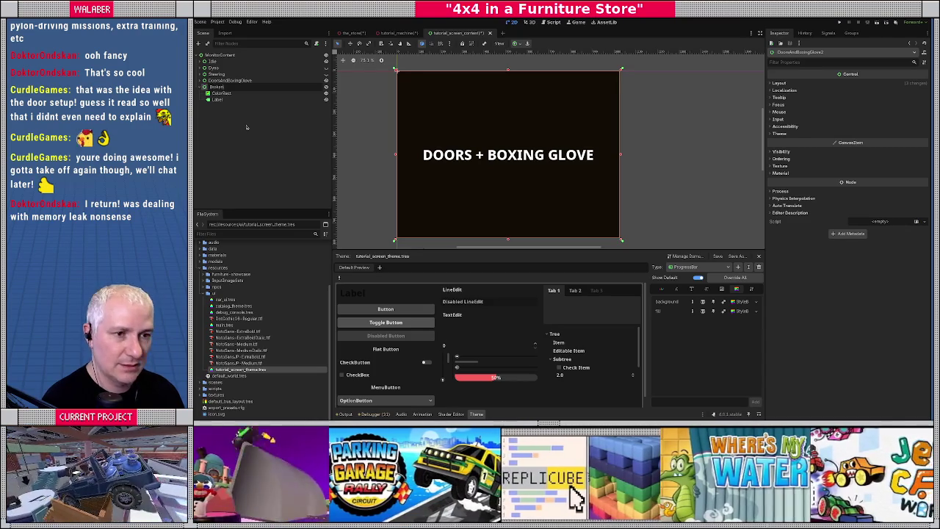
# Set the Broken screen's label text to 'ERROR!'
pyautogui.click(219, 100)
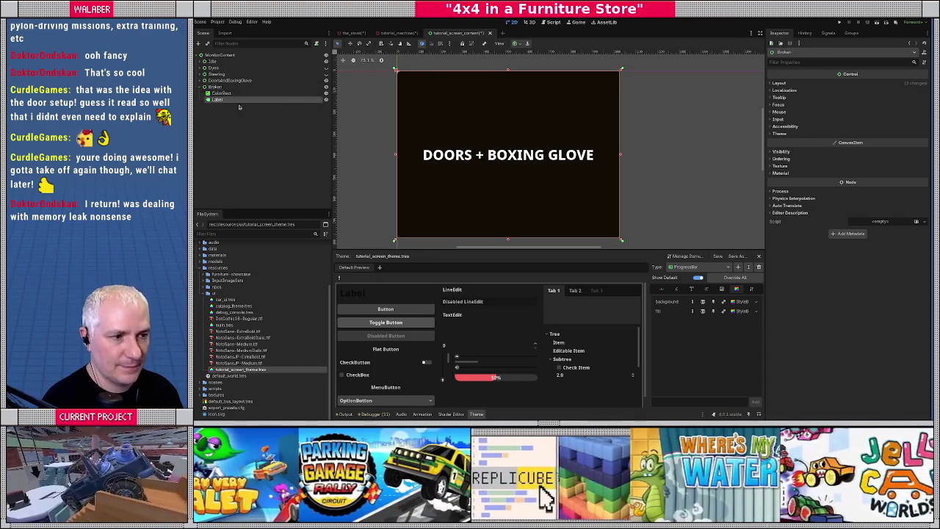
pyautogui.write('ERROR!')
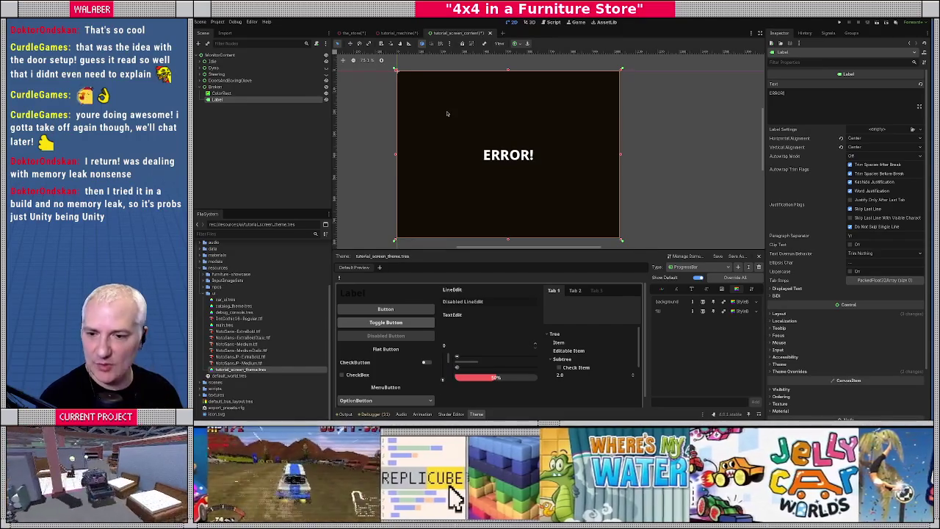
pyautogui.click(214, 86)
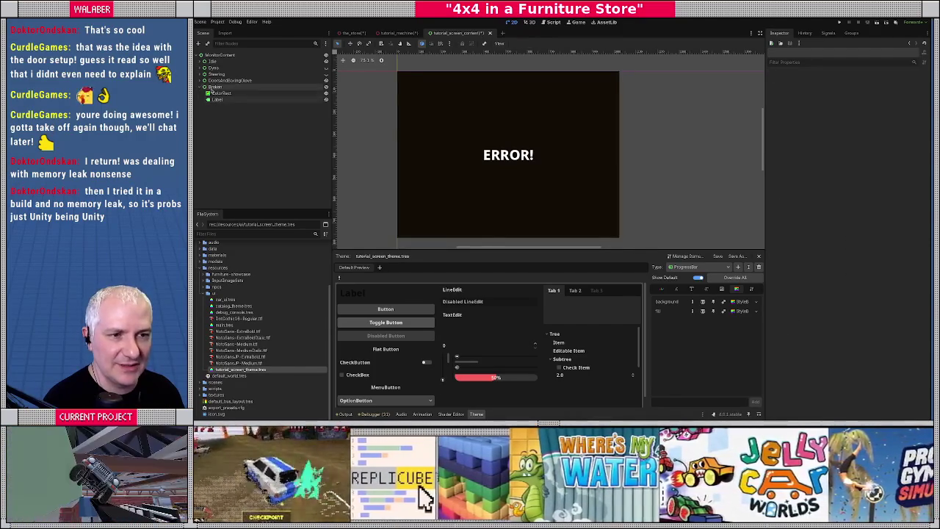
# Preview the Steering, DoorsAndBoxingGlove and Broken screens one by one, leaving every screen hidden
pyautogui.click(204, 87)
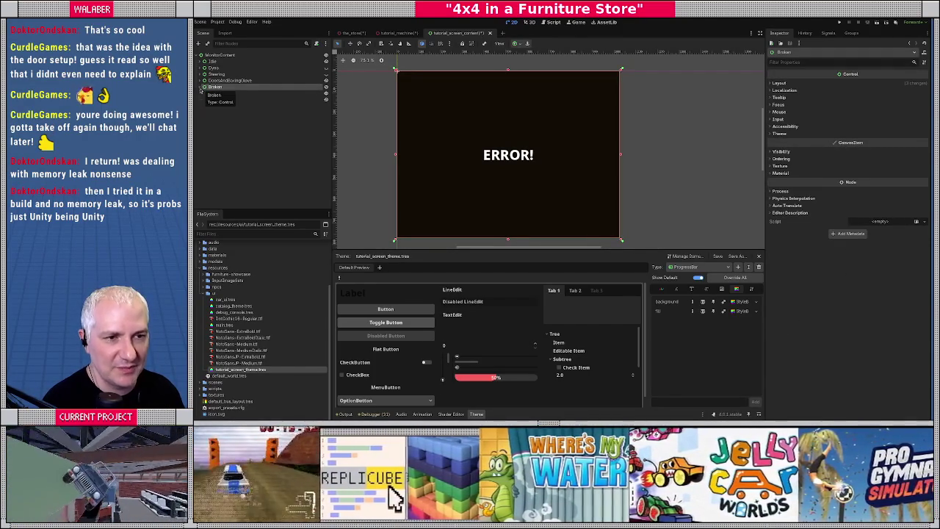
pyautogui.click(271, 116)
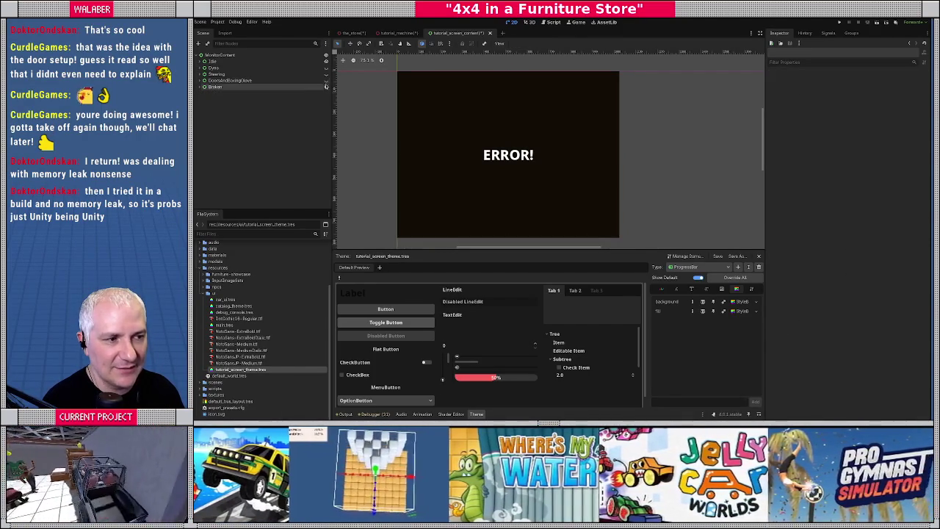
pyautogui.click(326, 86)
pyautogui.click(326, 87)
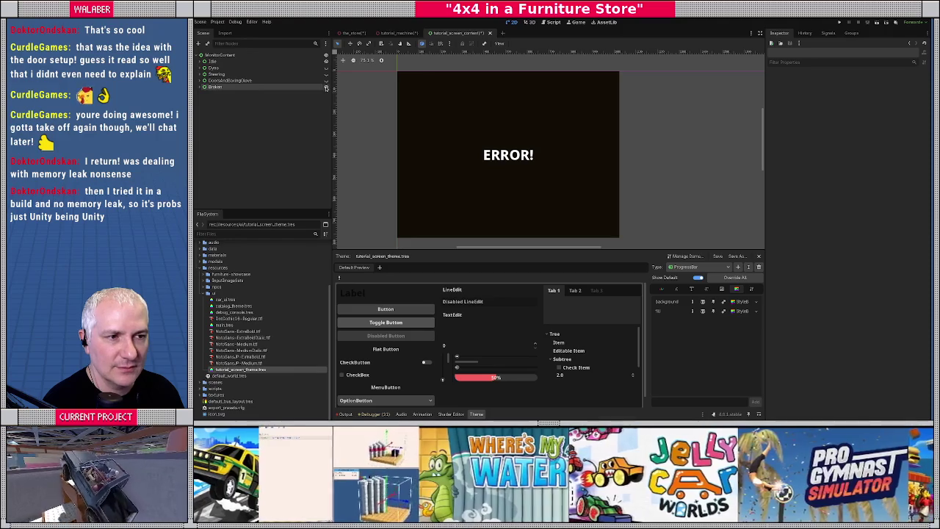
pyautogui.click(326, 86)
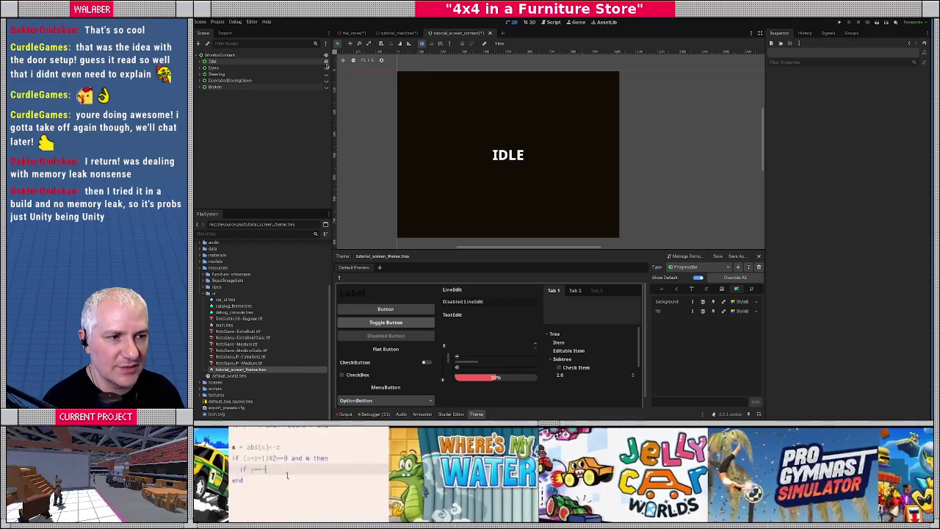
pyautogui.click(326, 61)
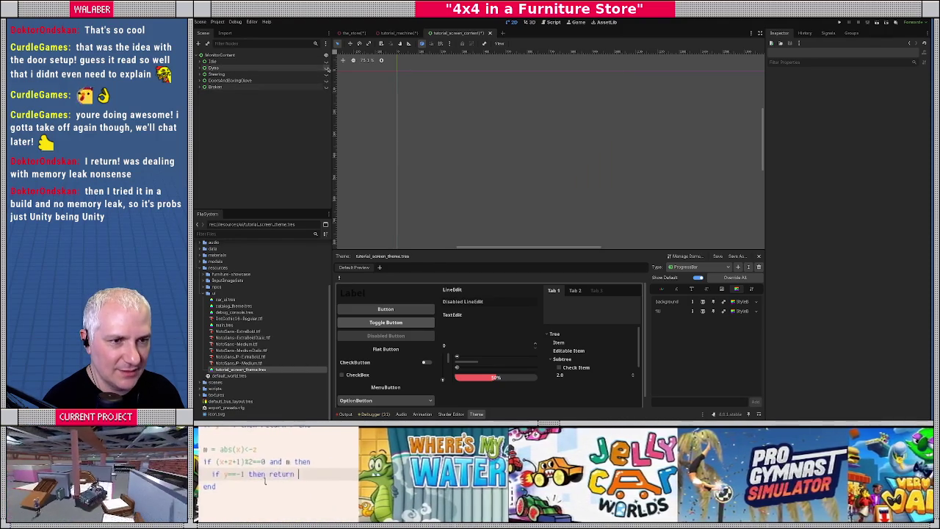
pyautogui.click(326, 75)
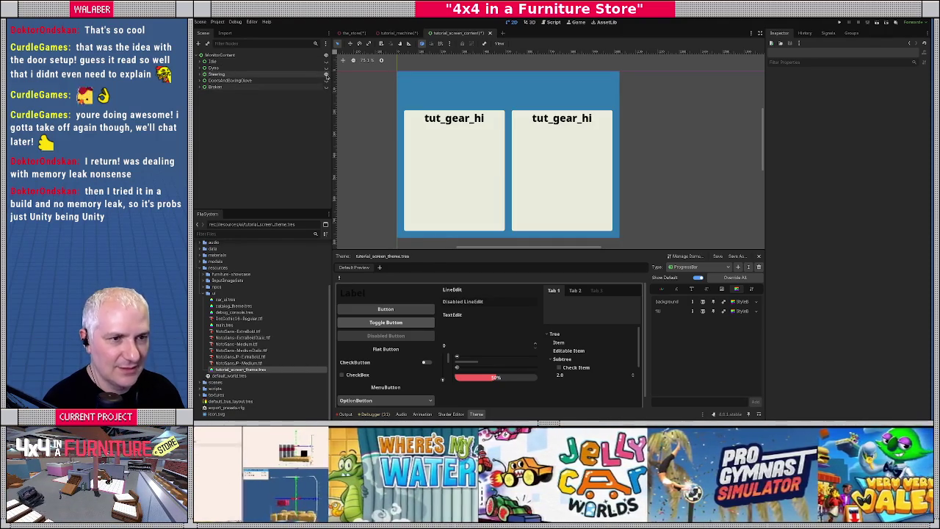
pyautogui.click(326, 75)
pyautogui.click(326, 81)
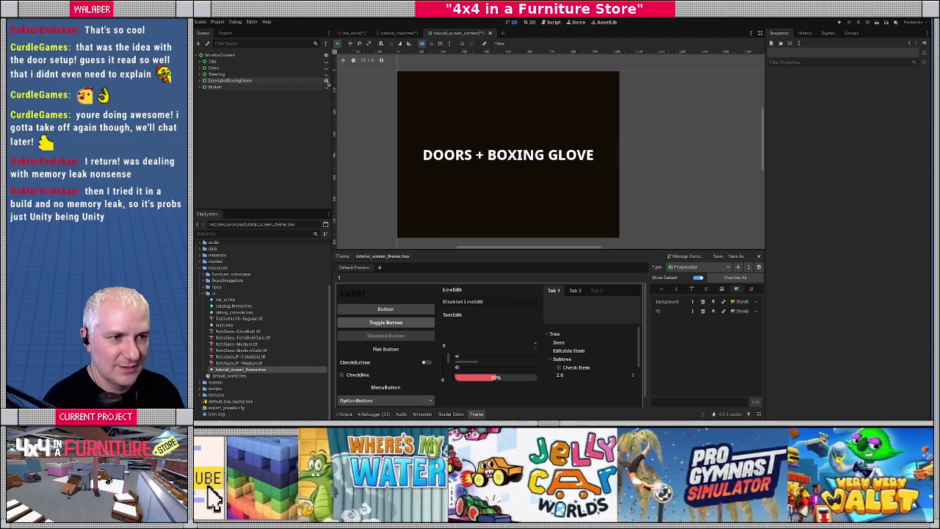
pyautogui.click(326, 81)
pyautogui.click(326, 87)
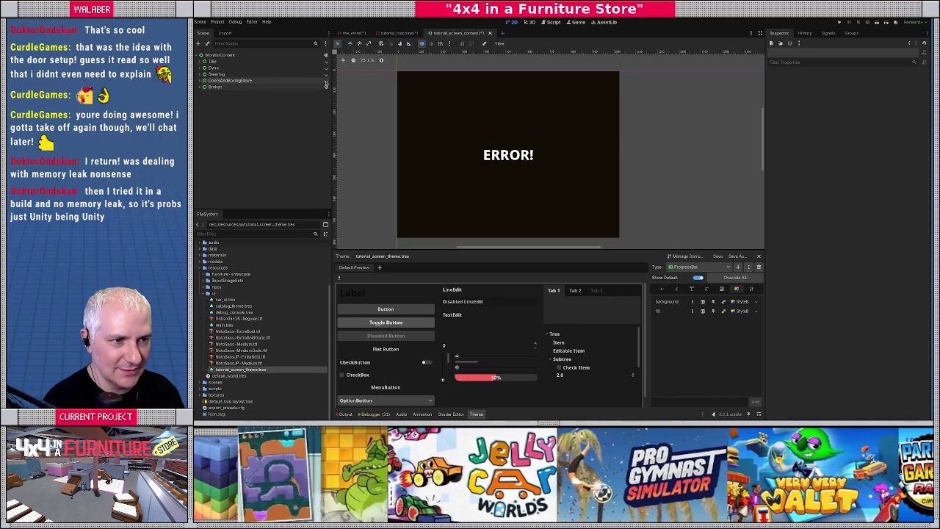
pyautogui.click(326, 86)
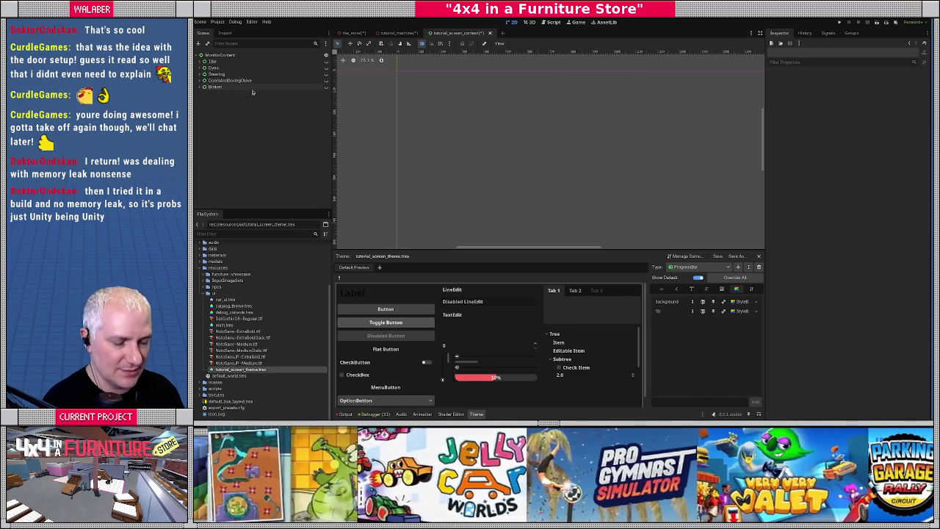
# Attach a new script tutorial_screen_content.gd, saved in res://scripts/tutorial, to the MonitorContent root node
pyautogui.click(240, 56)
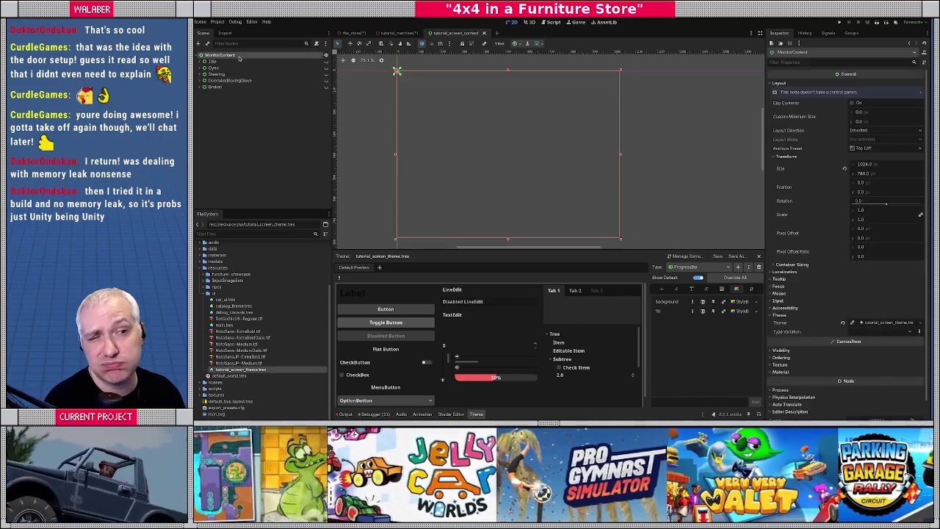
pyautogui.rightClick(239, 58)
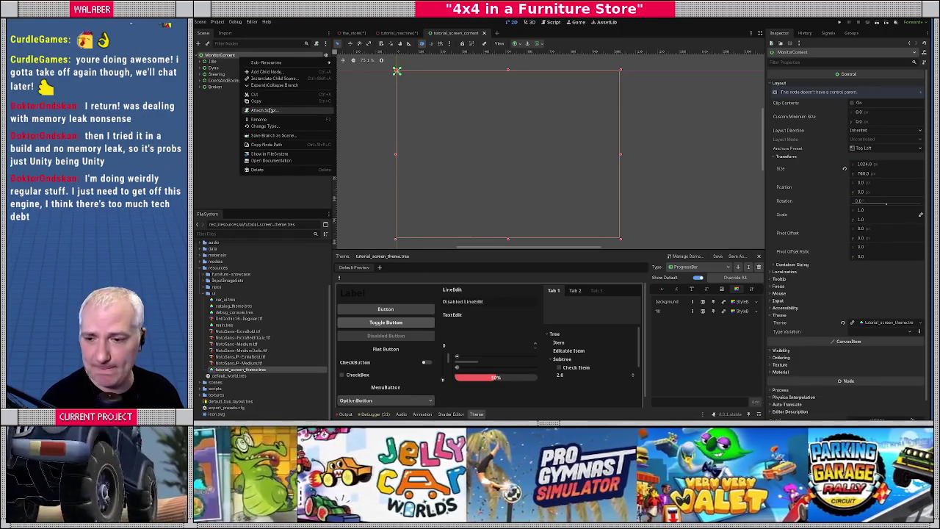
pyautogui.click(316, 111)
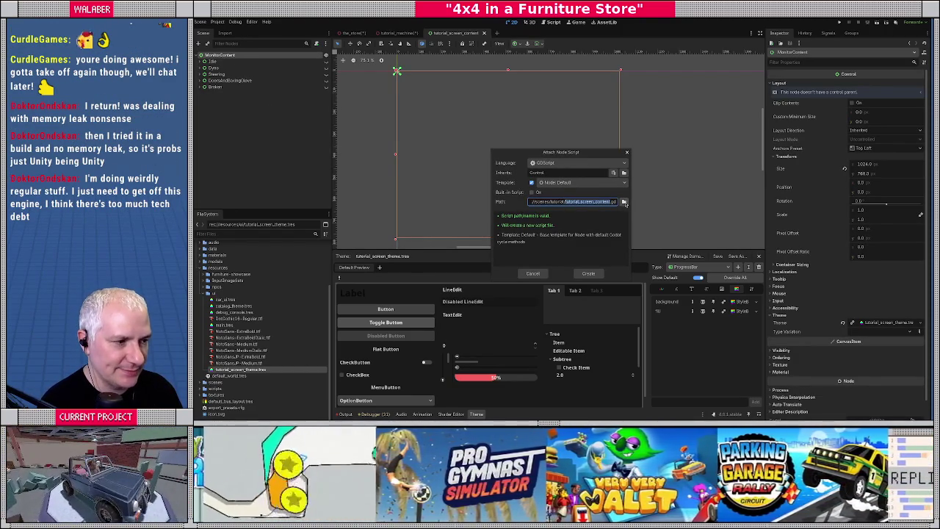
pyautogui.click(624, 202)
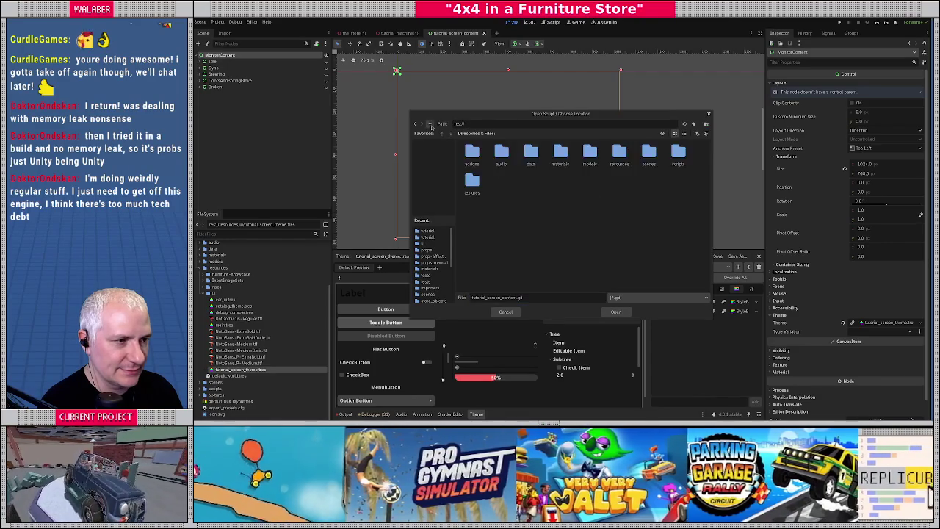
pyautogui.doubleClick(677, 156)
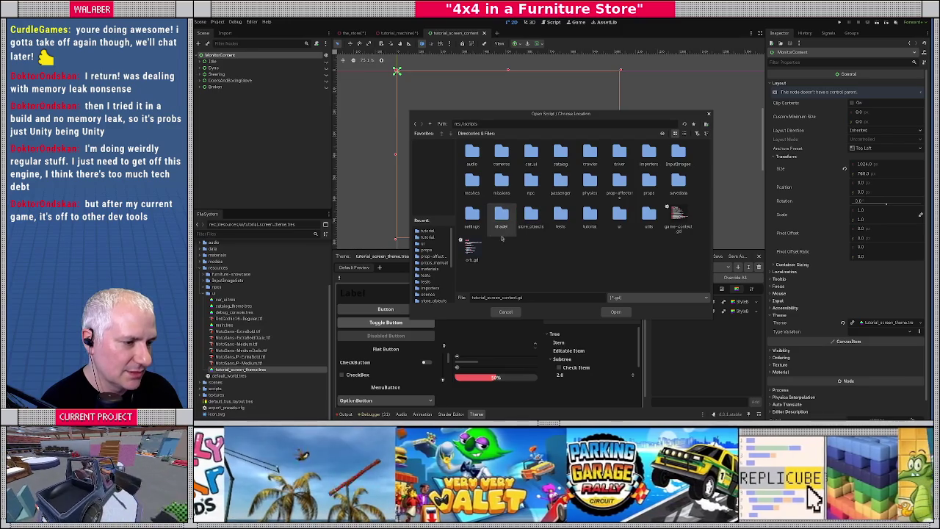
pyautogui.doubleClick(590, 215)
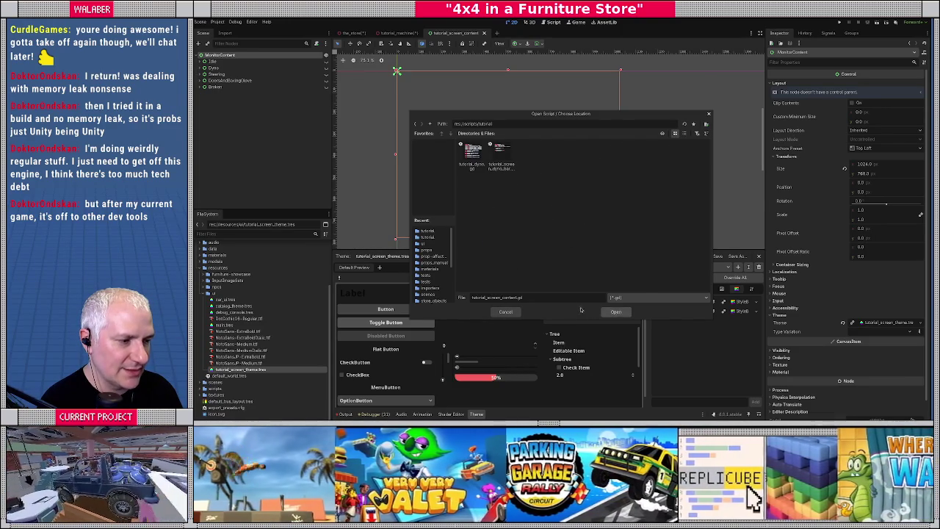
pyautogui.press('Return')
pyautogui.click(586, 276)
# Declare the class name TutorialScreenContent at the top of the script
pyautogui.write('cla')
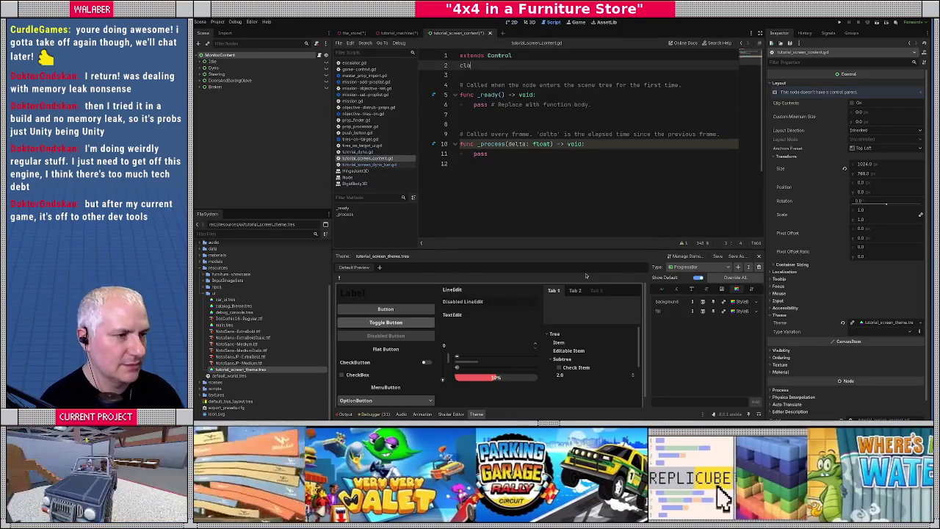
pyautogui.write('ss_name Tutorial')
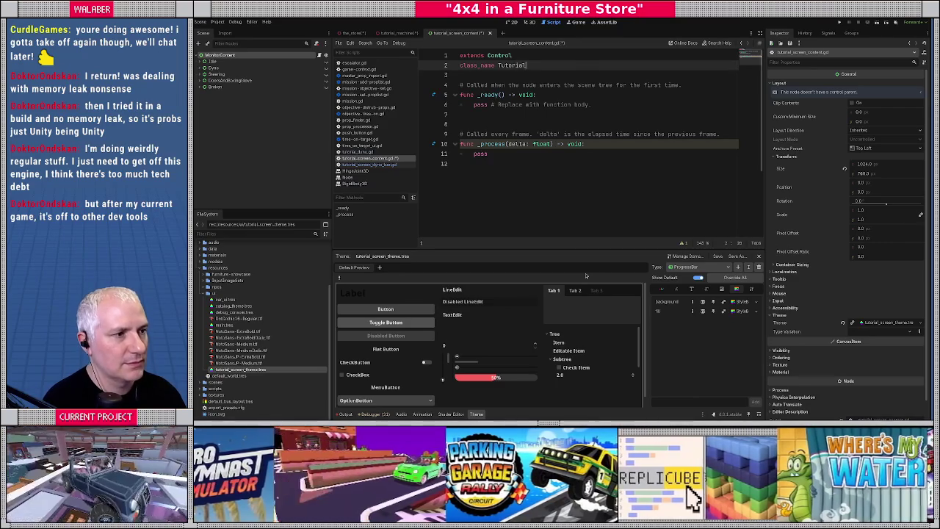
pyautogui.write('ScreenContent')
pyautogui.press('Return')
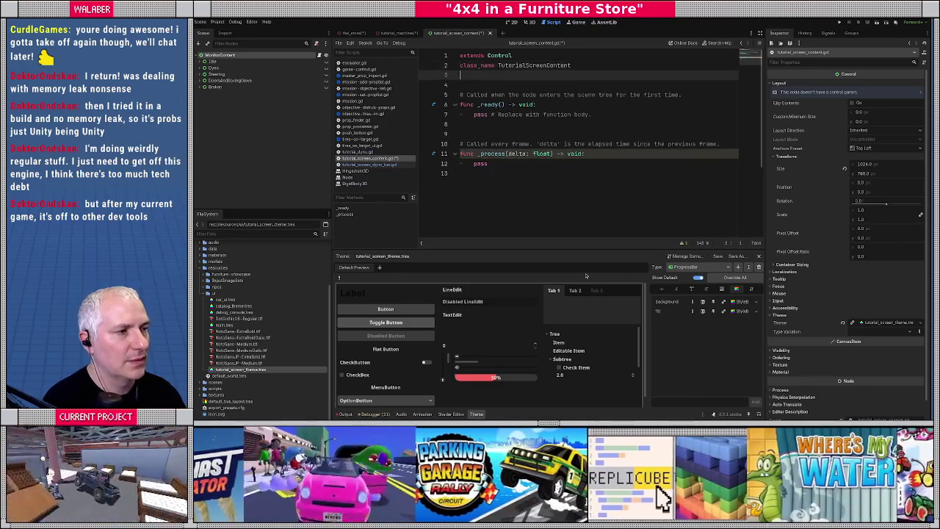
pyautogui.press('Return')
pyautogui.click(216, 87)
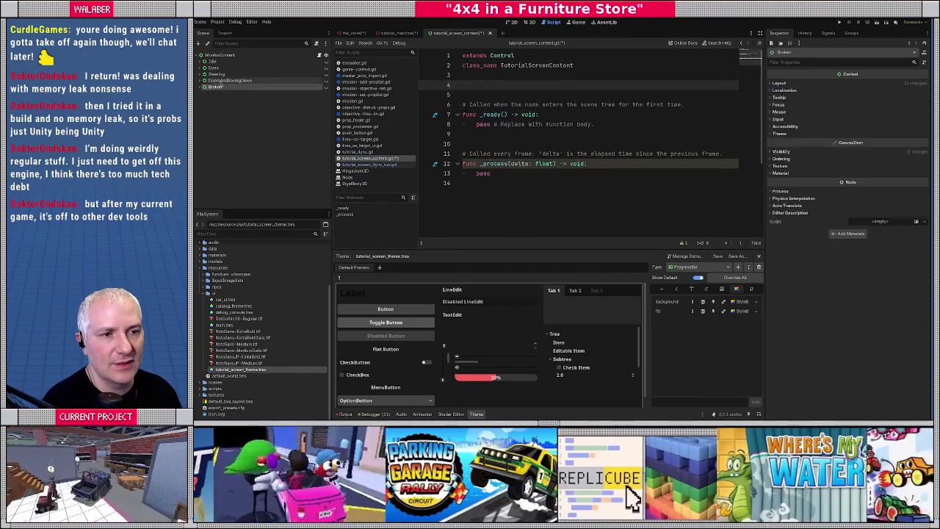
pyautogui.keyDown('shift'); pyautogui.click(220, 61); pyautogui.keyUp('shift')
pyautogui.rightClick(224, 63)
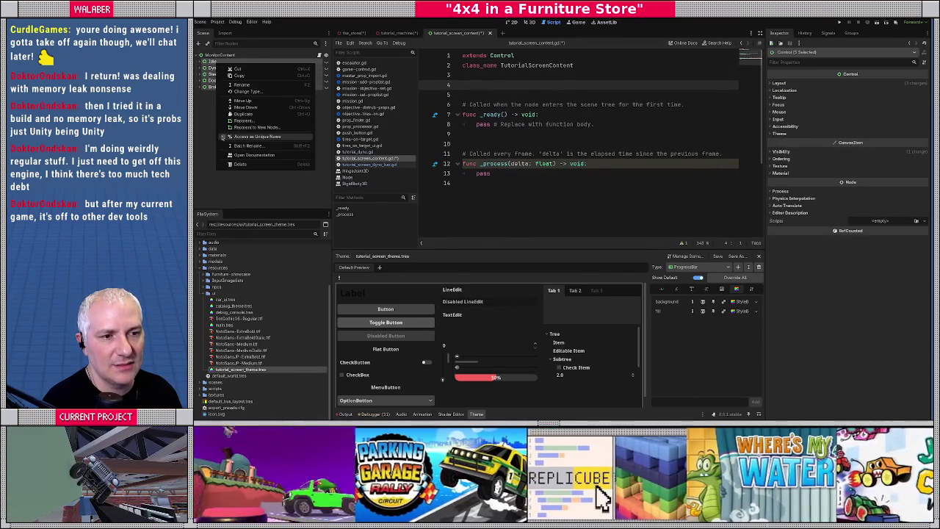
pyautogui.press('Escape')
pyautogui.moveTo(224, 86); pyautogui.dragTo(435, 85)
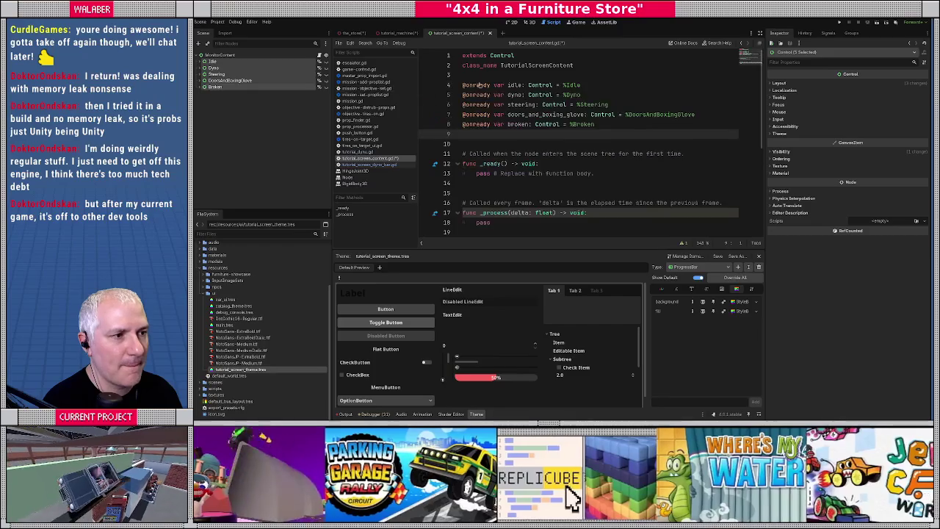
pyautogui.click(204, 87)
pyautogui.click(202, 88)
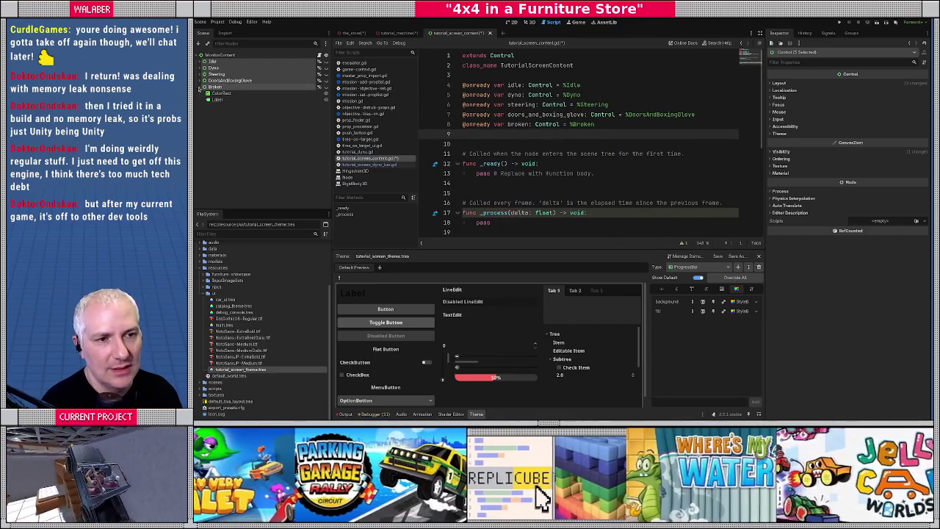
pyautogui.scroll(-2, 483, 135)
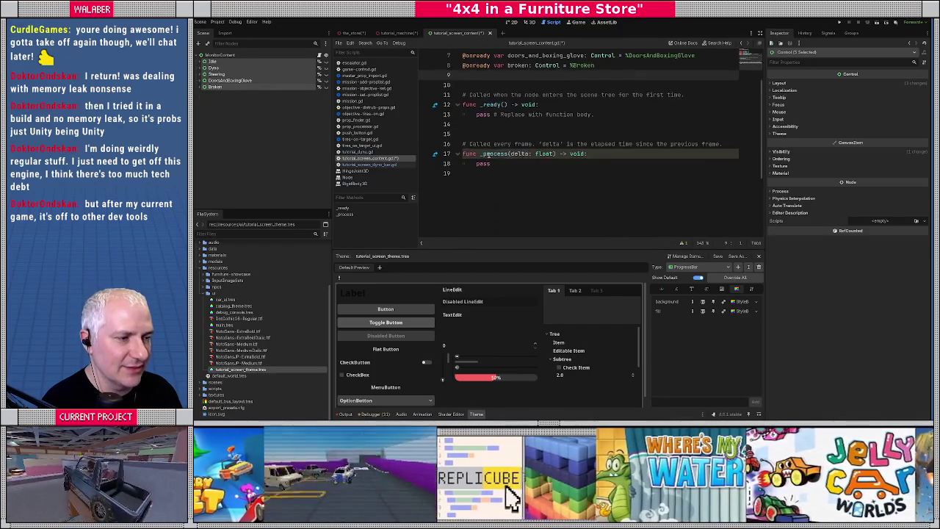
pyautogui.moveTo(506, 168); pyautogui.dragTo(443, 87)
# Replace the default _ready and _process with an empty go_state(s: TutorialDyno.State) -> void function
pyautogui.press('BackSpace')
pyautogui.write('fu')
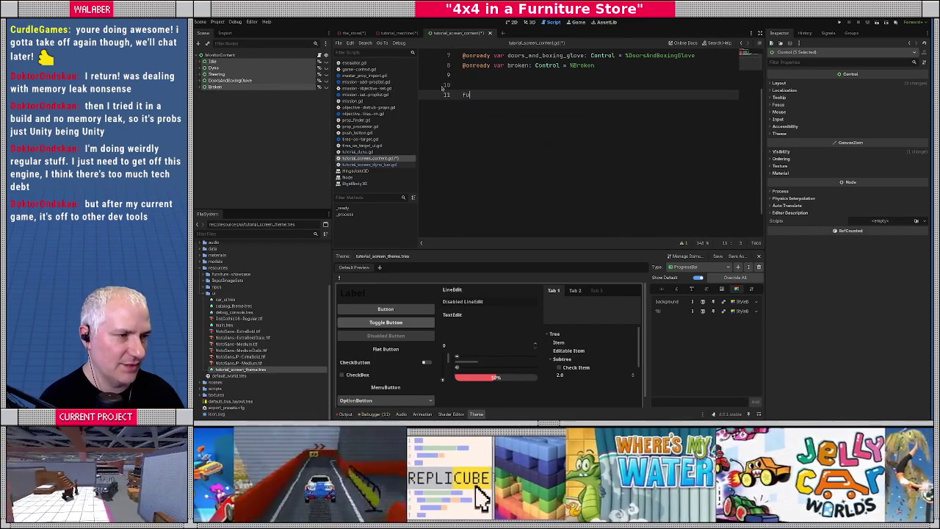
pyautogui.press('Return')
pyautogui.write('func ')
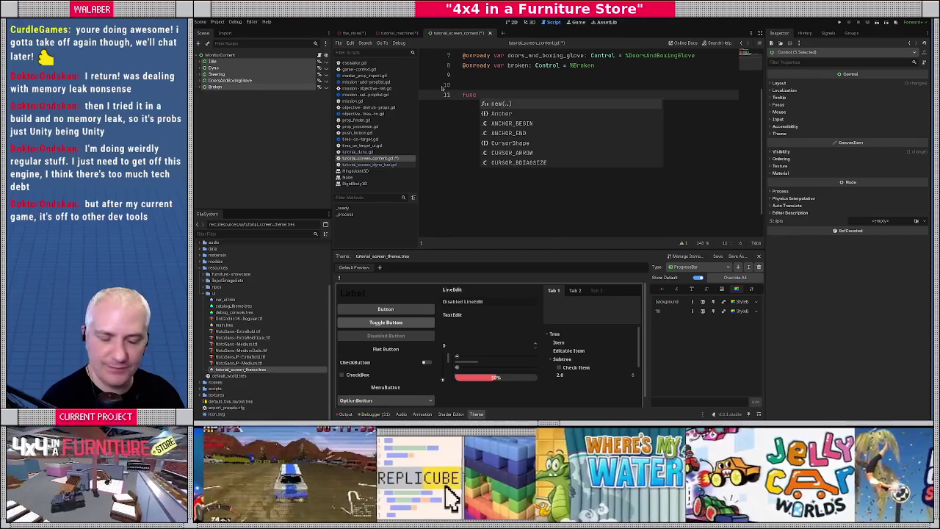
pyautogui.write('go_state')
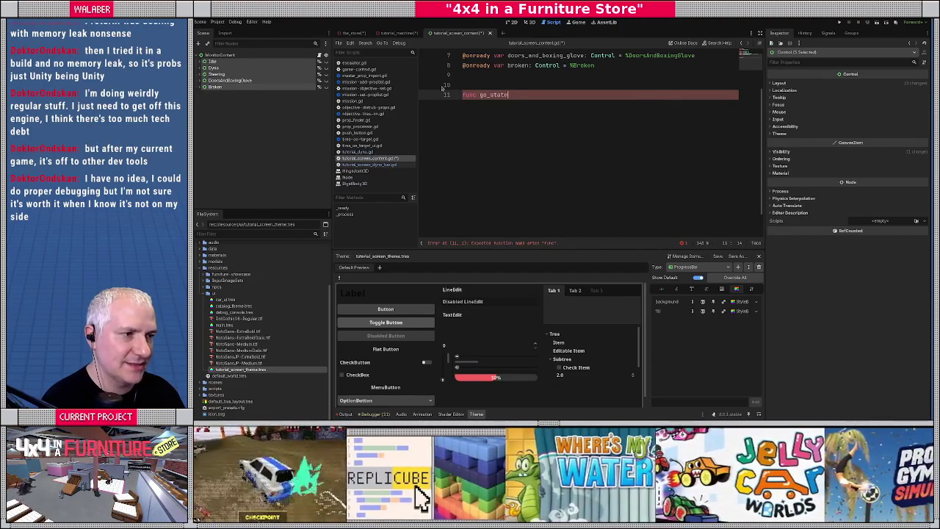
pyautogui.write('()s:')
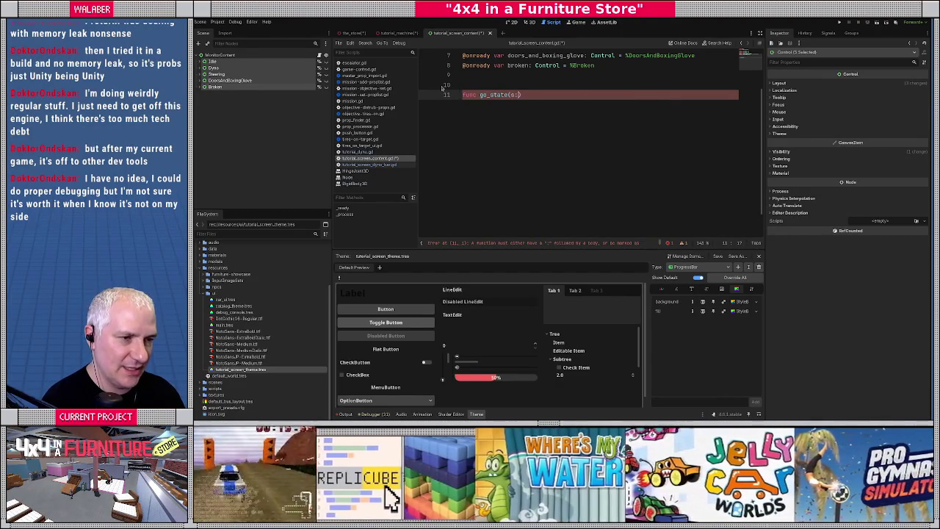
pyautogui.write('TutorialDyno.')
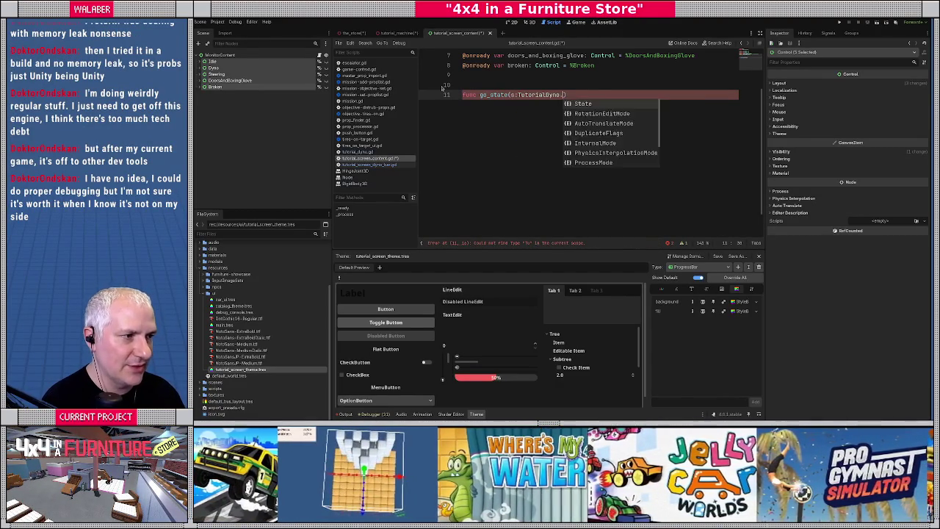
pyautogui.press('Return')
pyautogui.write('.State) -> vo')
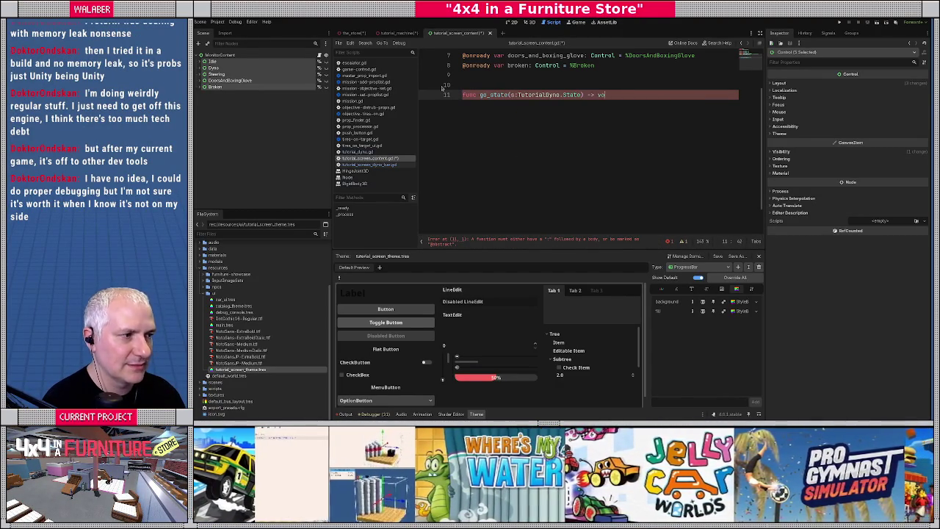
pyautogui.write('id:')
pyautogui.press('Return')
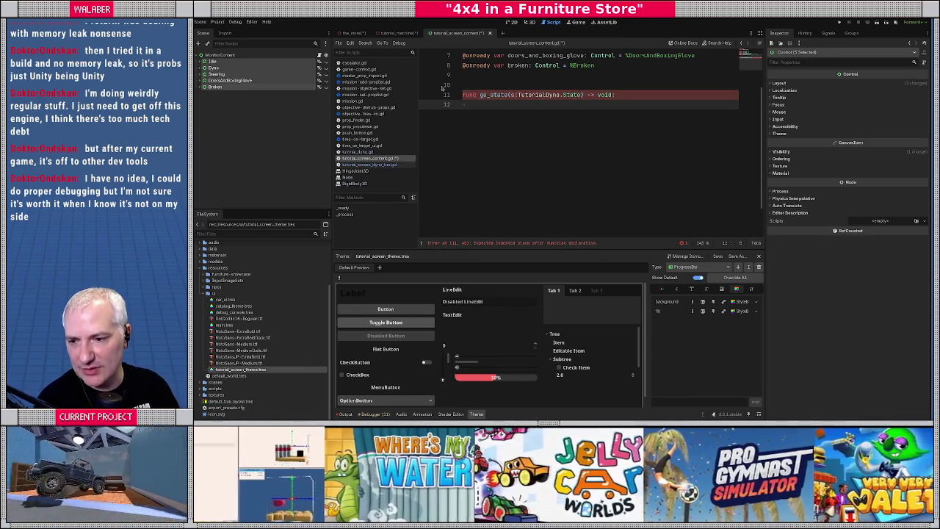
pyautogui.scroll(3, 520, 114)
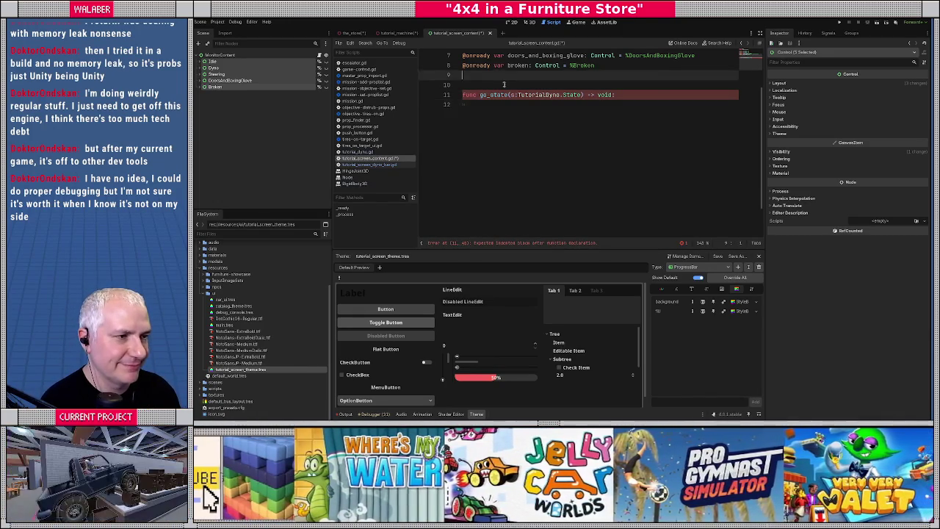
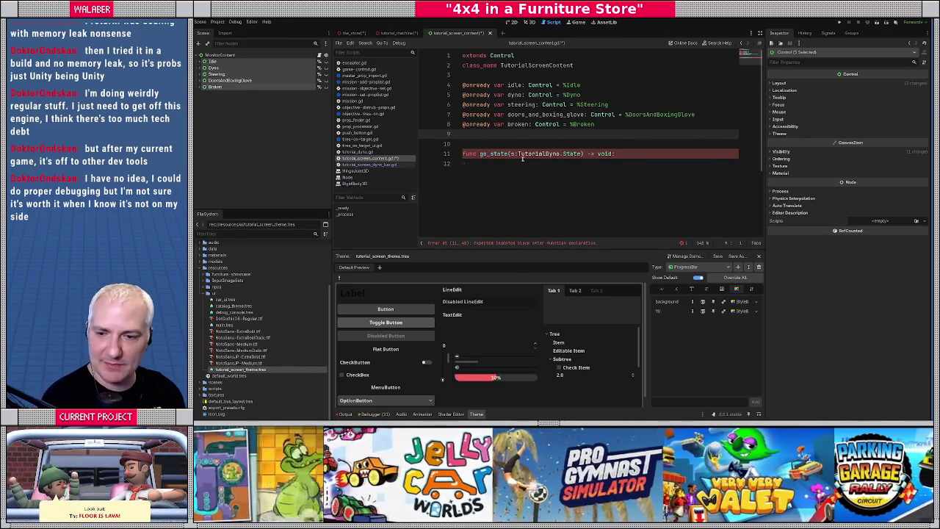
pyautogui.press('Return')
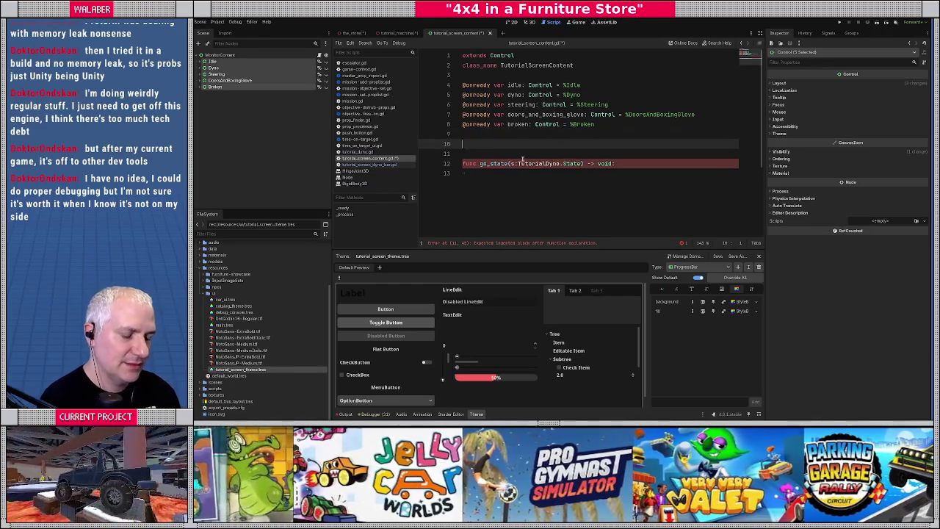
pyautogui.write('@on')
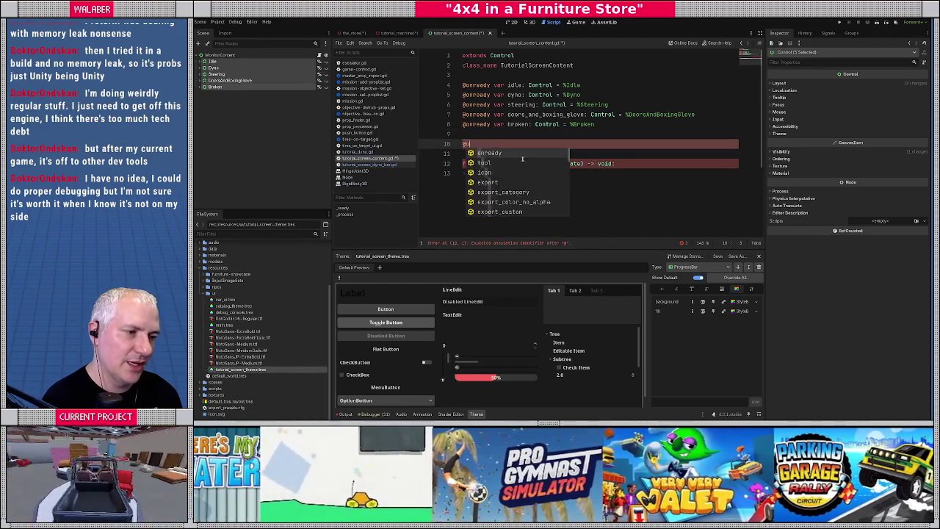
pyautogui.press('Return')
pyautogui.write('ar ')
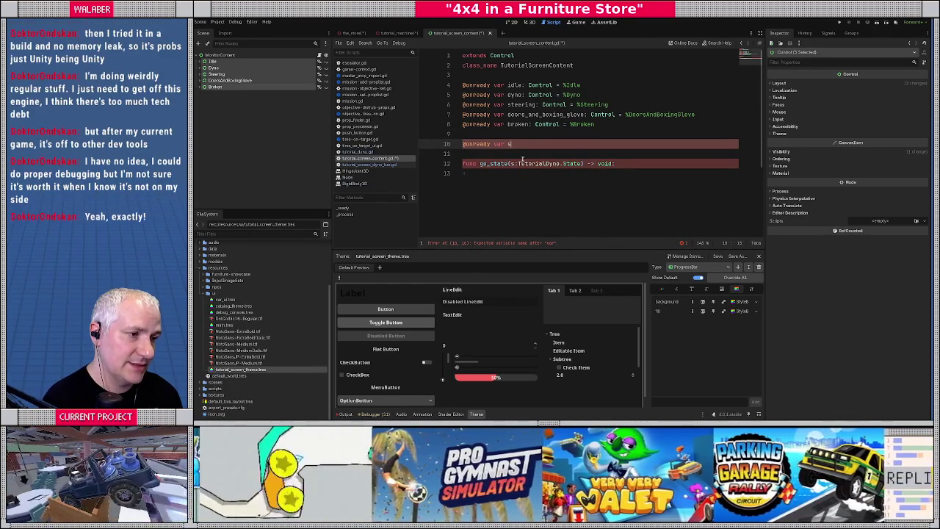
pyautogui.write('state_root')
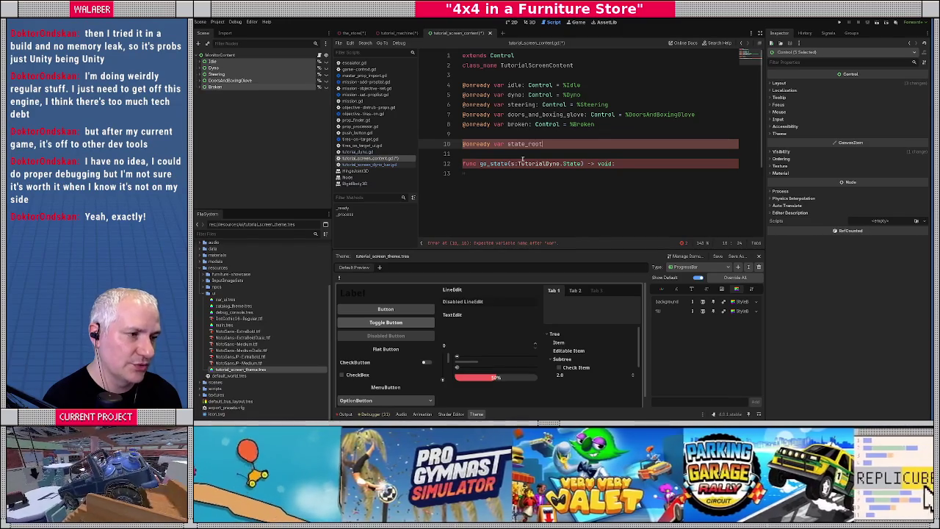
pyautogui.write('s : D')
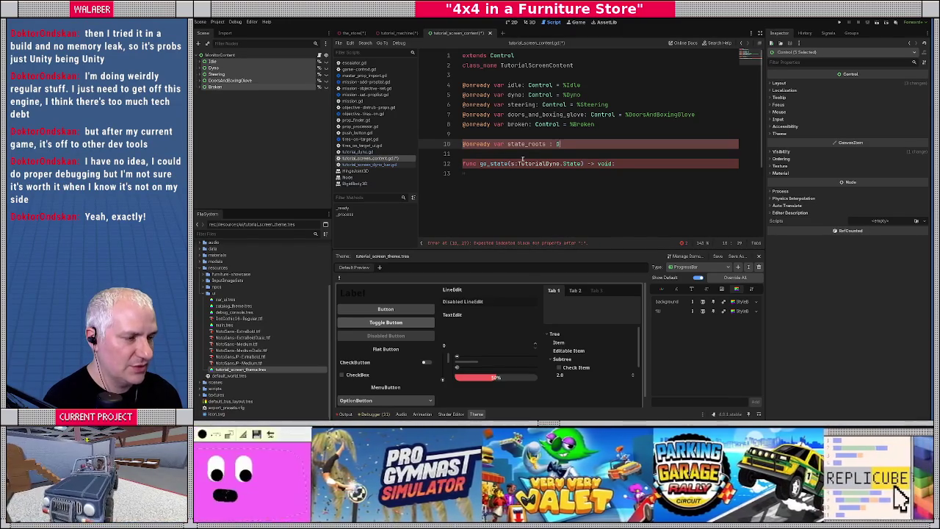
pyautogui.write('ictionary')
pyautogui.write('[TutorialDyno')
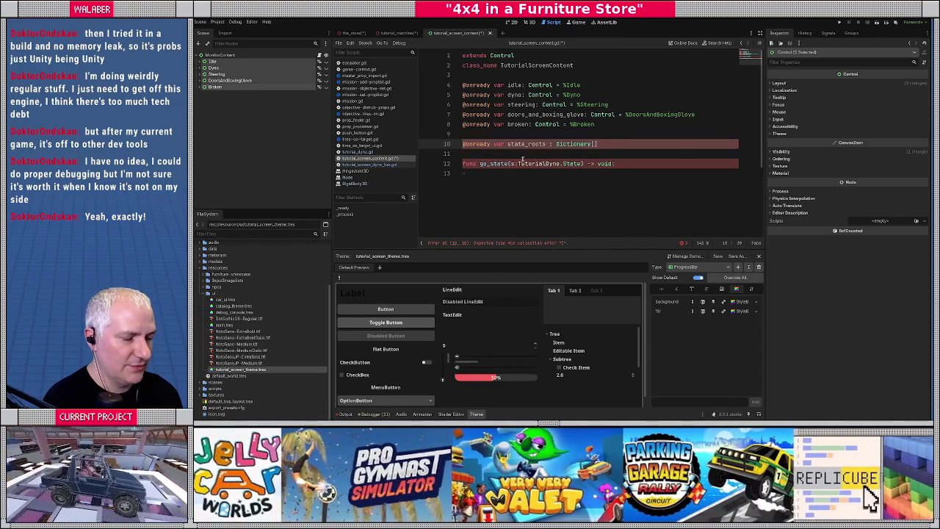
pyautogui.write('.State, ')
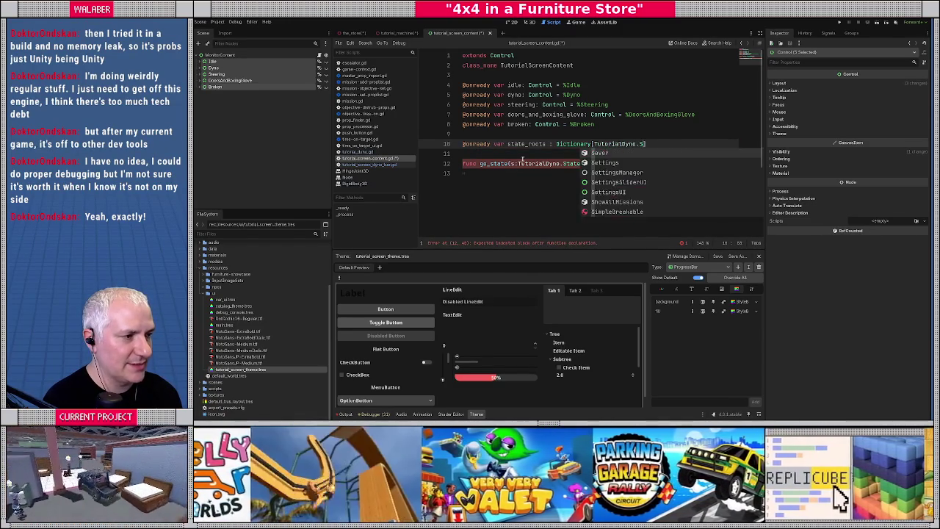
pyautogui.write('Control] =')
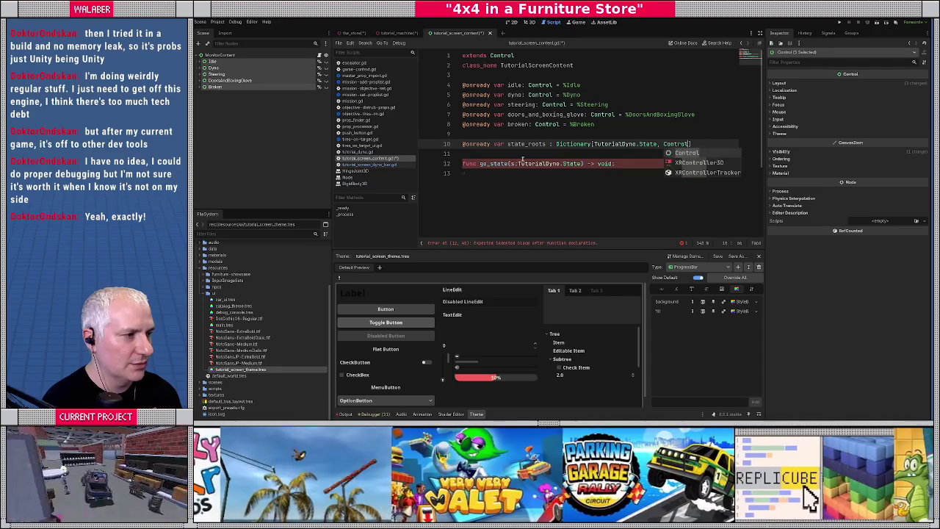
pyautogui.write(' {')
# Add the dictionary entries TutorialDyno.State.Idle:idle and TutorialDyno.State.OnDyno:dyno
pyautogui.press('Return')
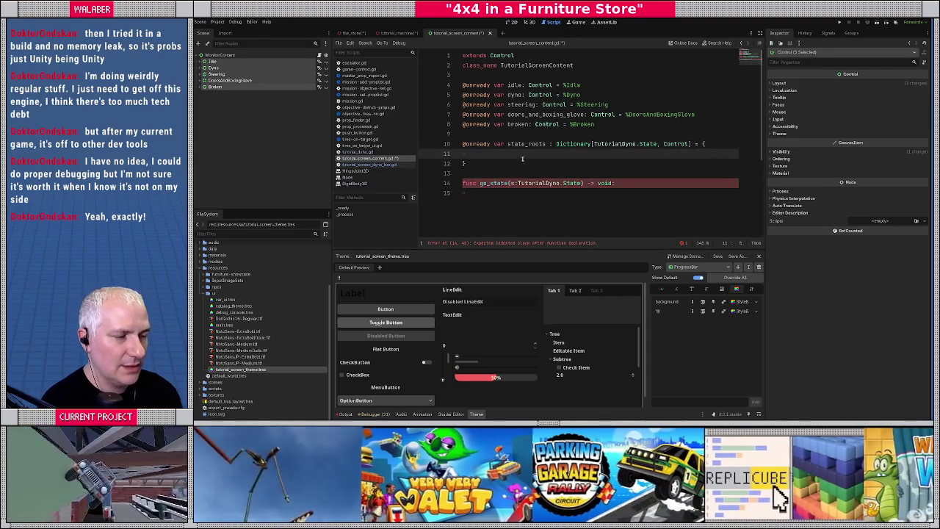
pyautogui.write('TutorialDyno')
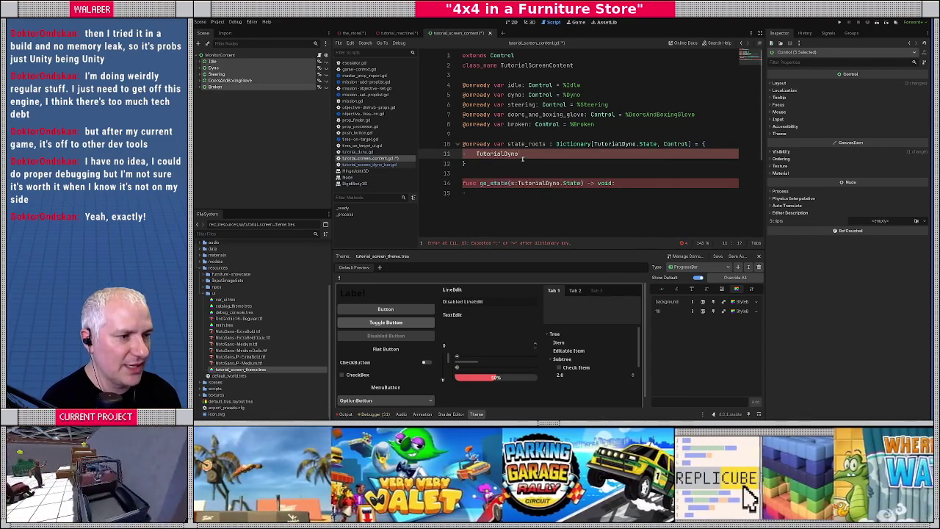
pyautogui.write('.State.Idle')
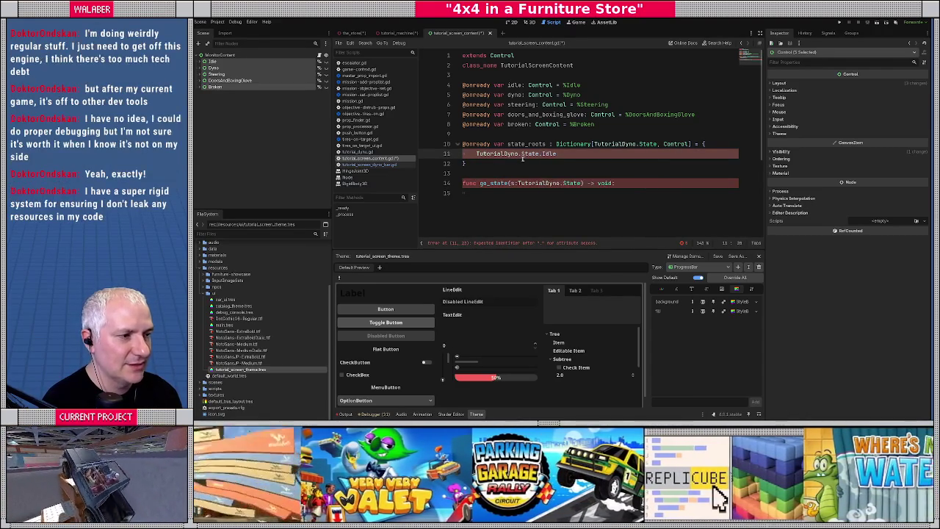
pyautogui.write(':idle,')
pyautogui.press('Return')
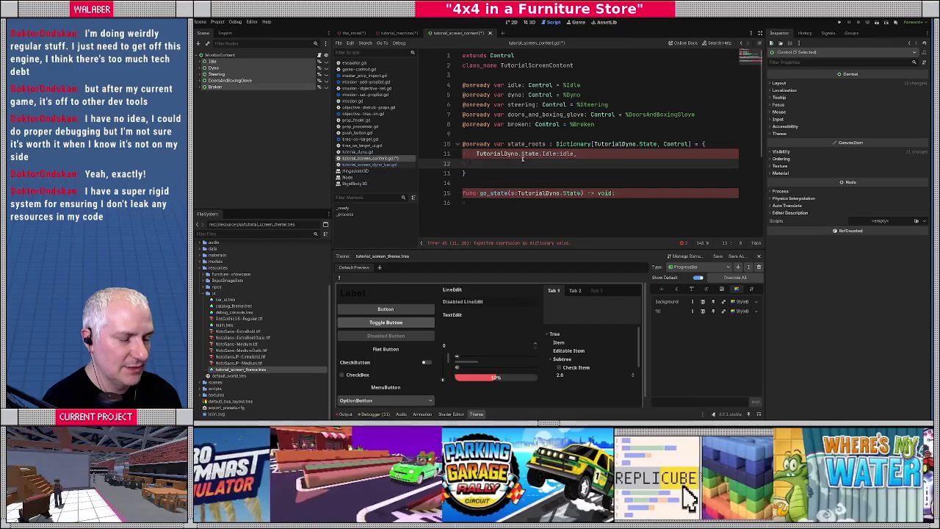
pyautogui.write('Tut')
pyautogui.press('Return')
pyautogui.write('.S')
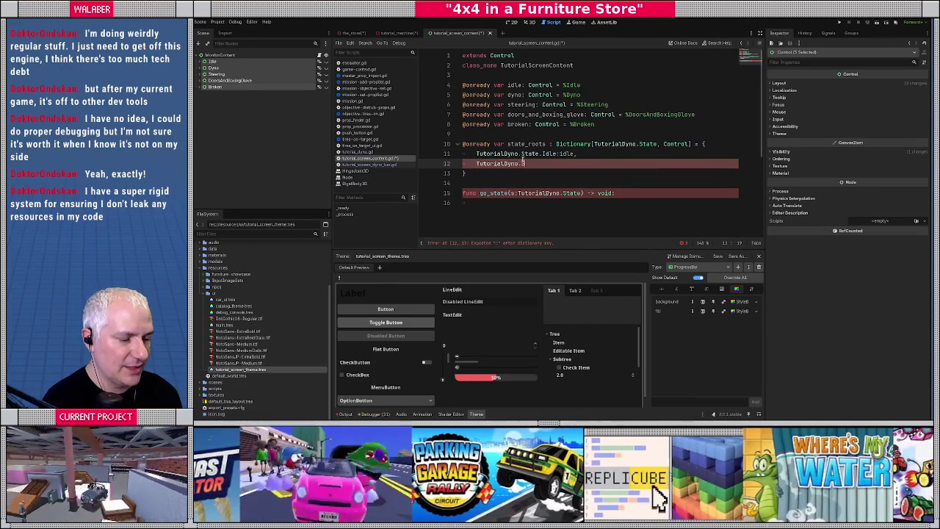
pyautogui.write('tate.On')
pyautogui.press('Return')
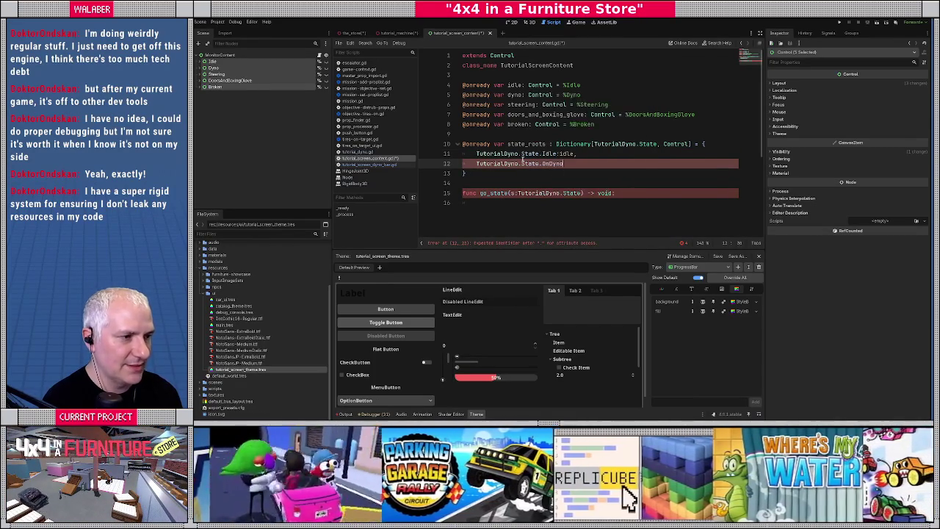
pyautogui.write(':dyn')
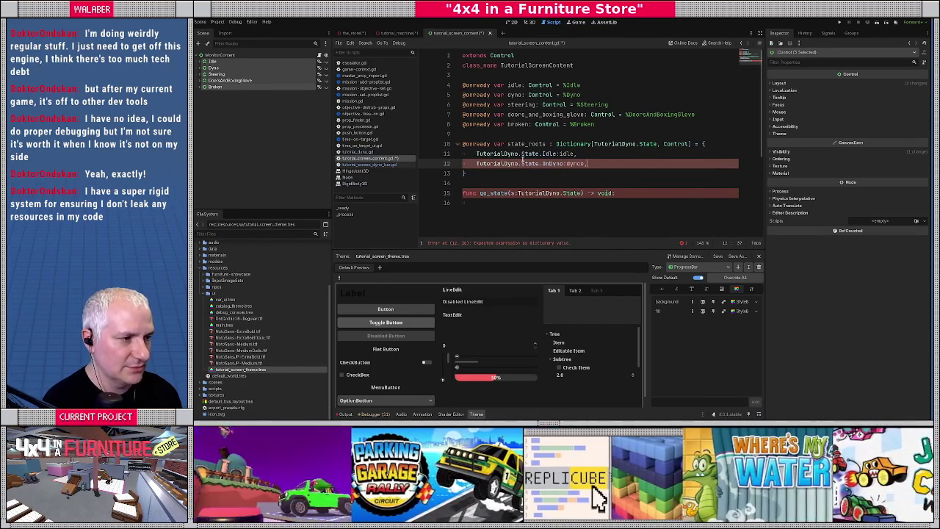
pyautogui.write('o.new(')
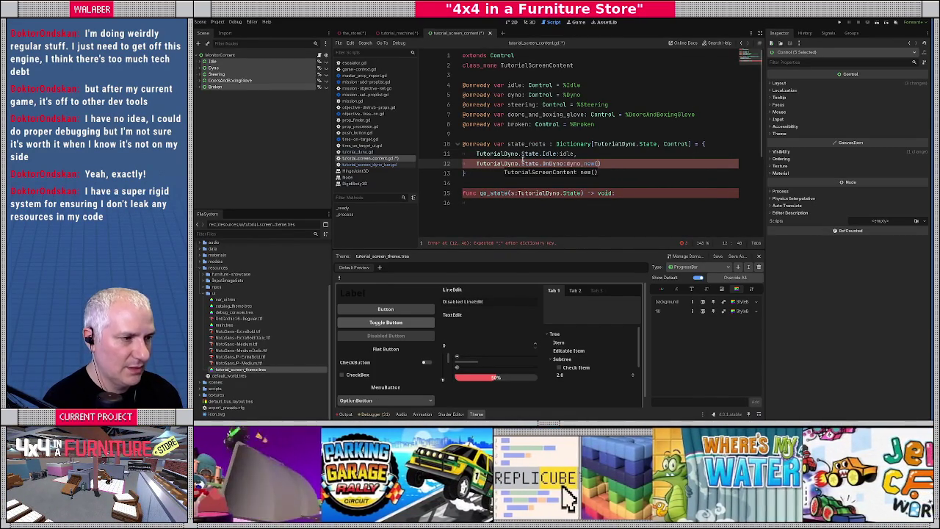
pyautogui.write(',')
# Add RaisingCar:steering and begin a TutorialDyno.State.SteeringCheck entry
pyautogui.press('Return')
pyautogui.write('tuto')
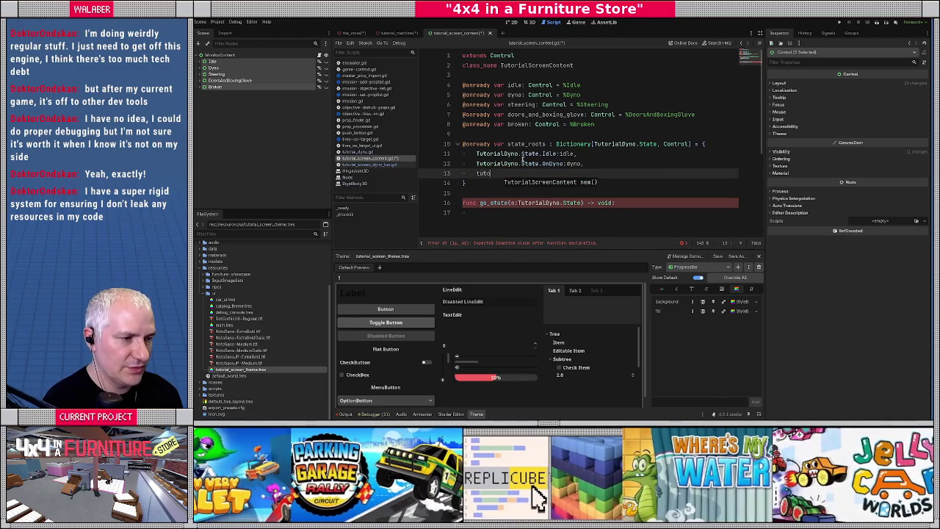
pyautogui.press('Return')
pyautogui.write('.State.')
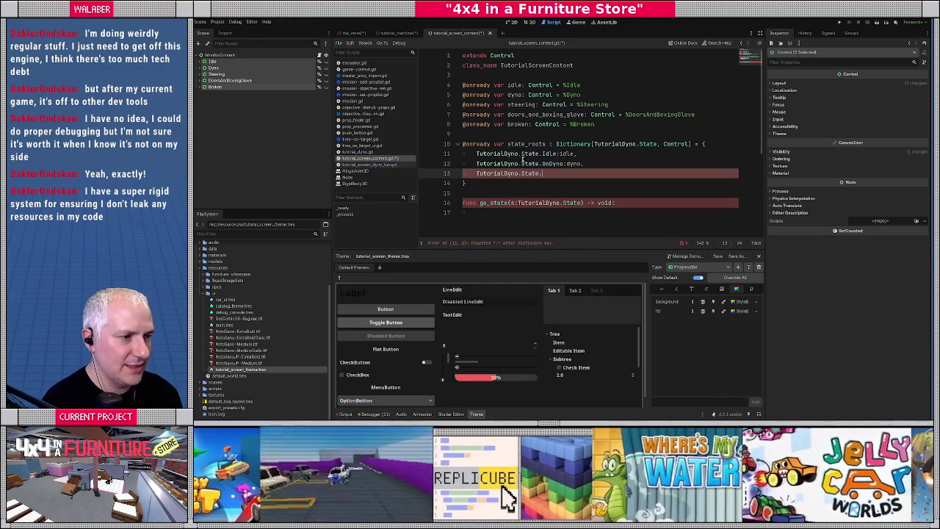
pyautogui.write('r')
pyautogui.press('Return')
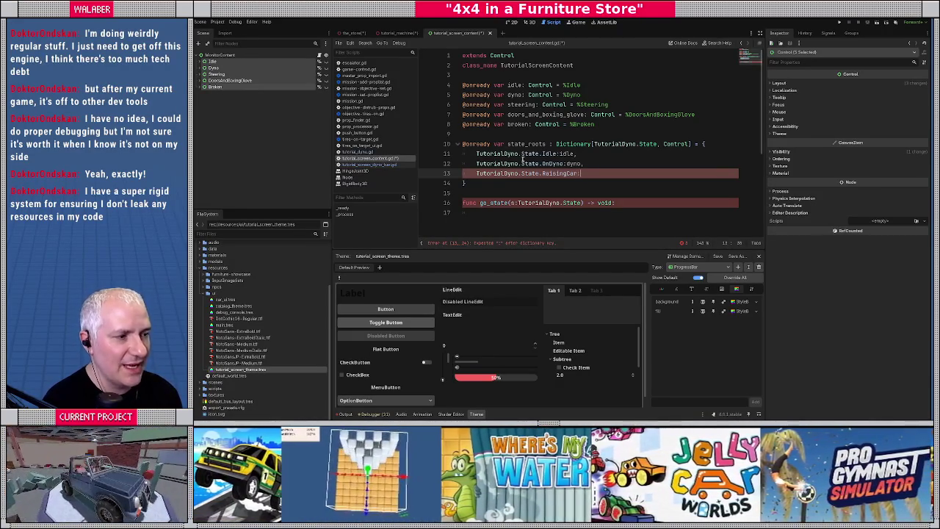
pyautogui.write('stee')
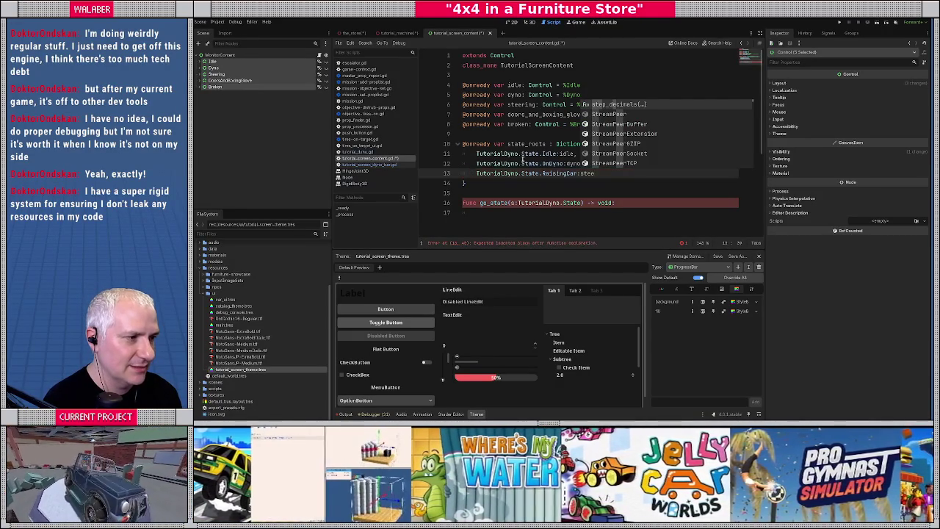
pyautogui.write('ring.')
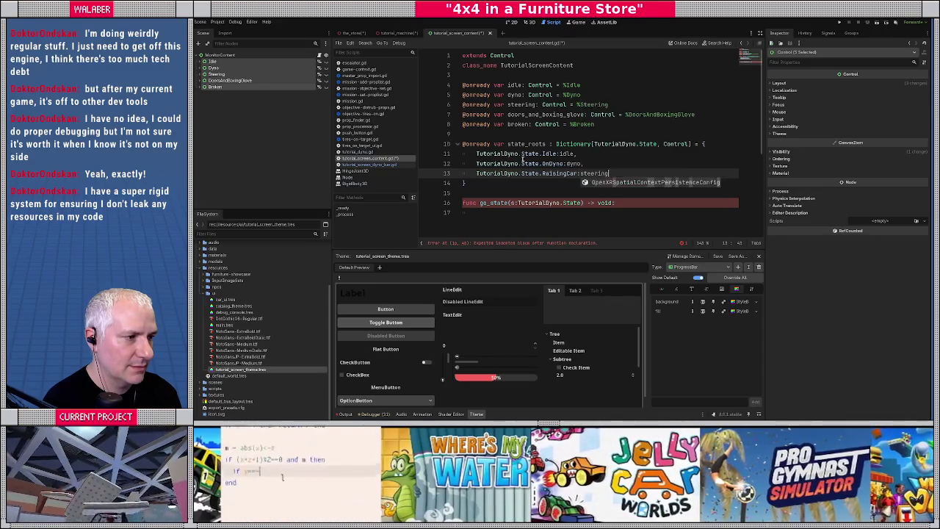
pyautogui.write(',')
pyautogui.press('Escape')
pyautogui.press('Return')
pyautogui.write('Tutor')
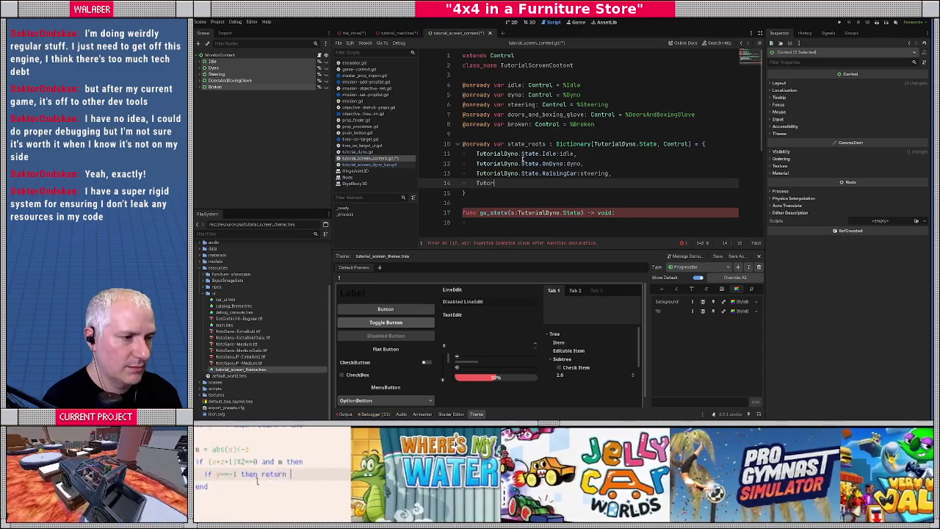
pyautogui.write('ialDyno.State.')
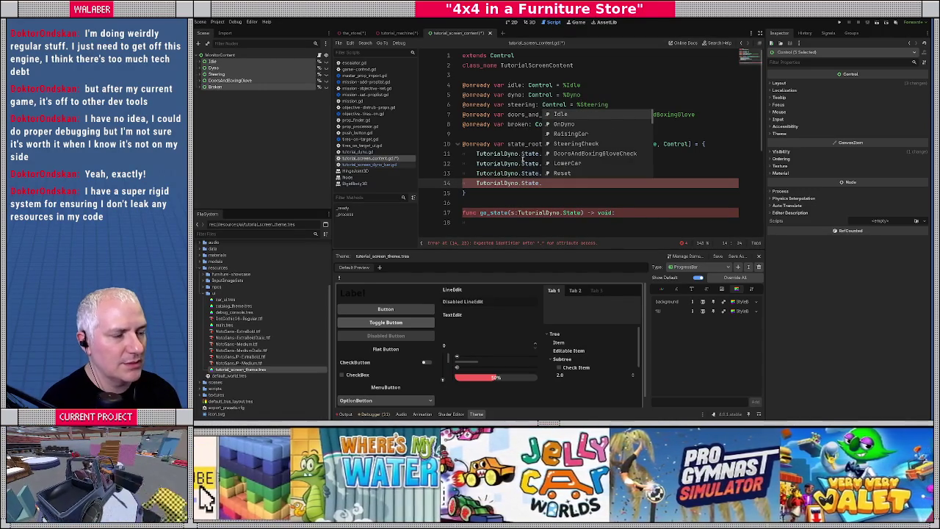
pyautogui.press('Down')
pyautogui.press('Down')
pyautogui.press('Down')
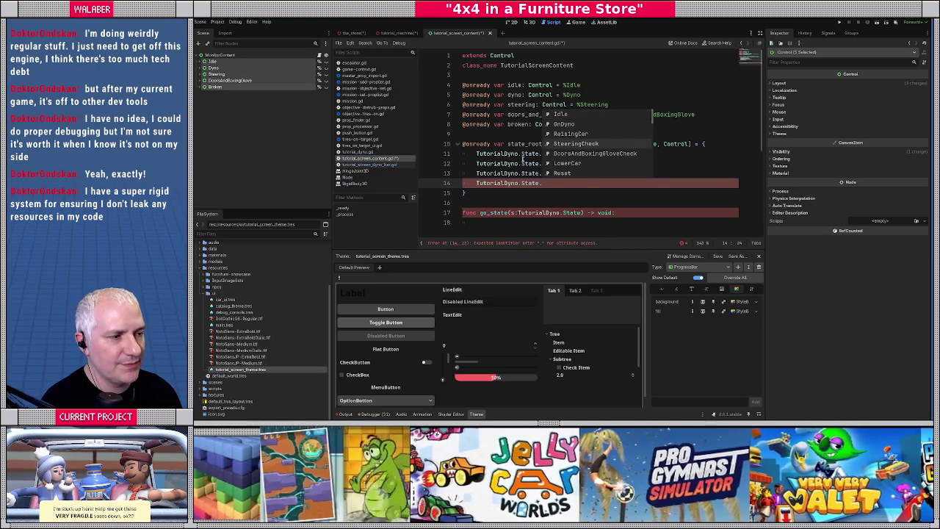
pyautogui.press('Return')
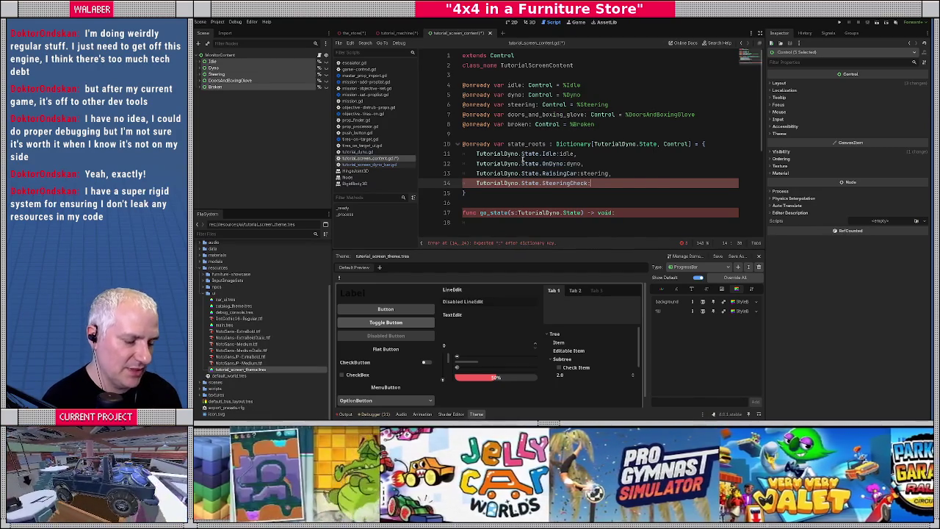
# Map SteeringCheck to steering and DoorsAndBoxingGloveCheck to doors_and_boxing_glove
pyautogui.write('steering,')
pyautogui.press('Return')
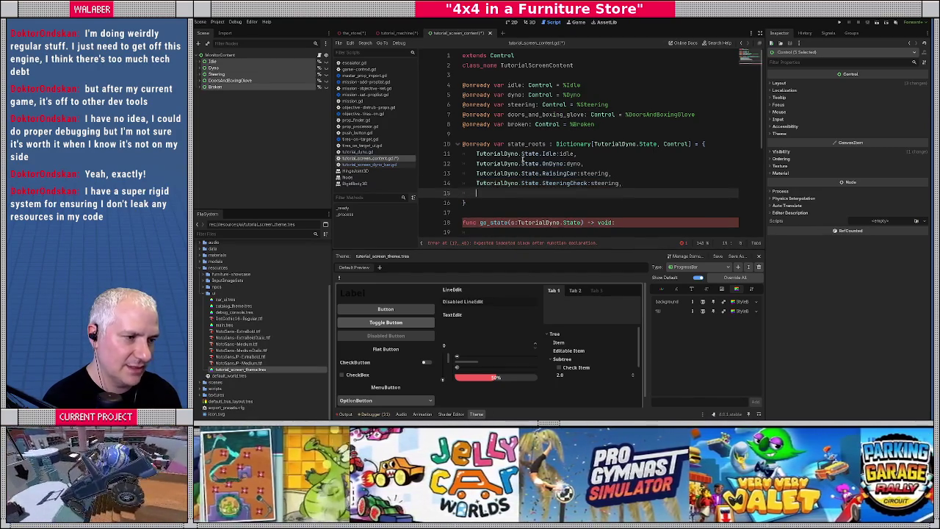
pyautogui.write('Tutori')
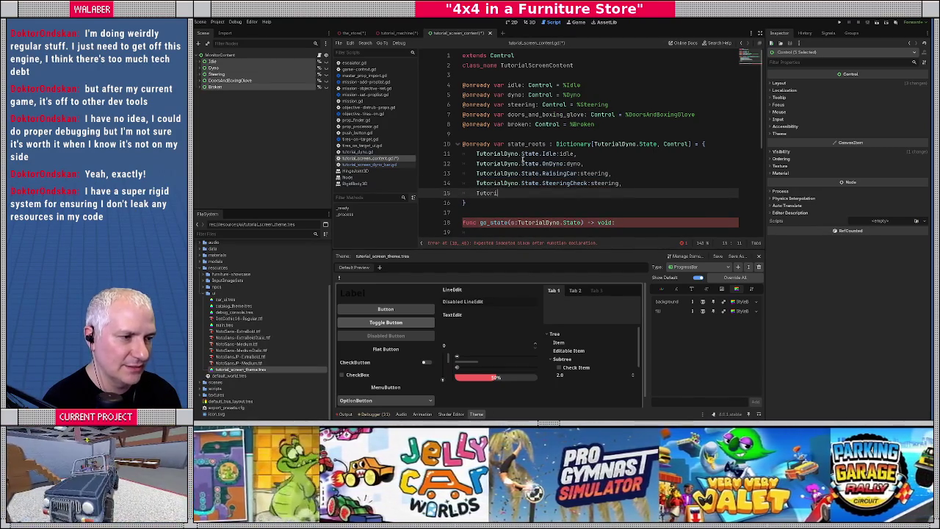
pyautogui.write('alDyno.State.')
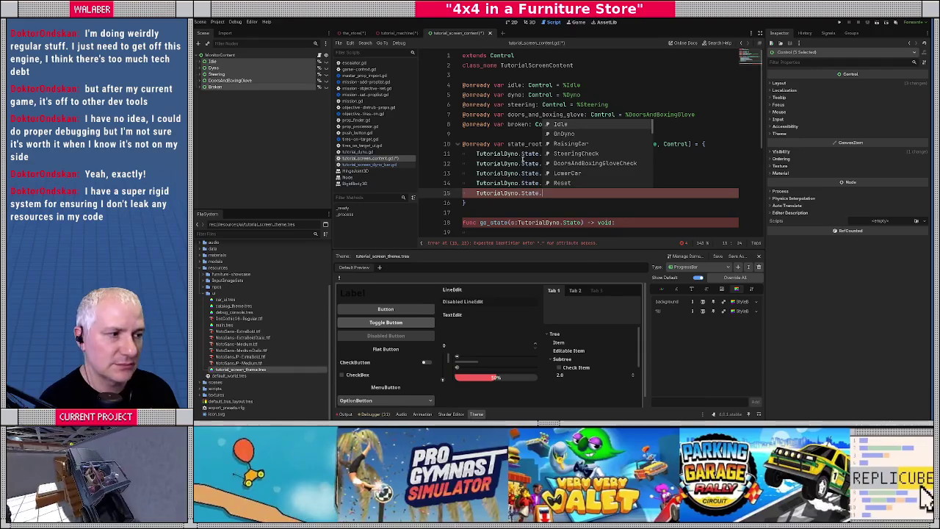
pyautogui.write('Doors')
pyautogui.press('Return')
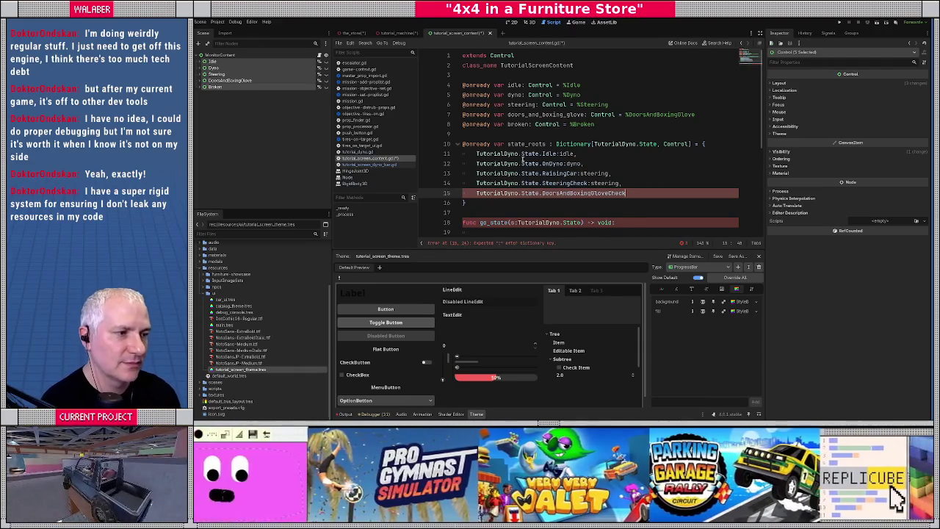
pyautogui.write(':doors')
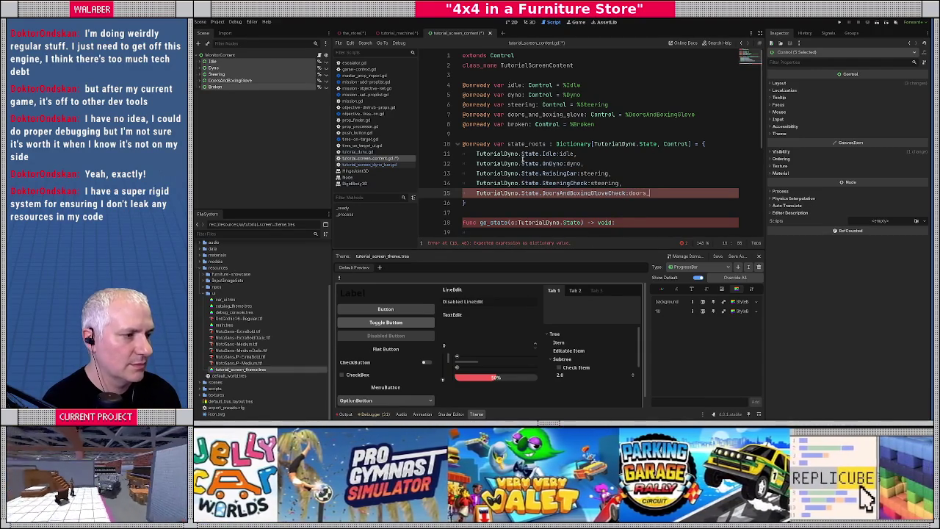
pyautogui.write('_and_boxing_g')
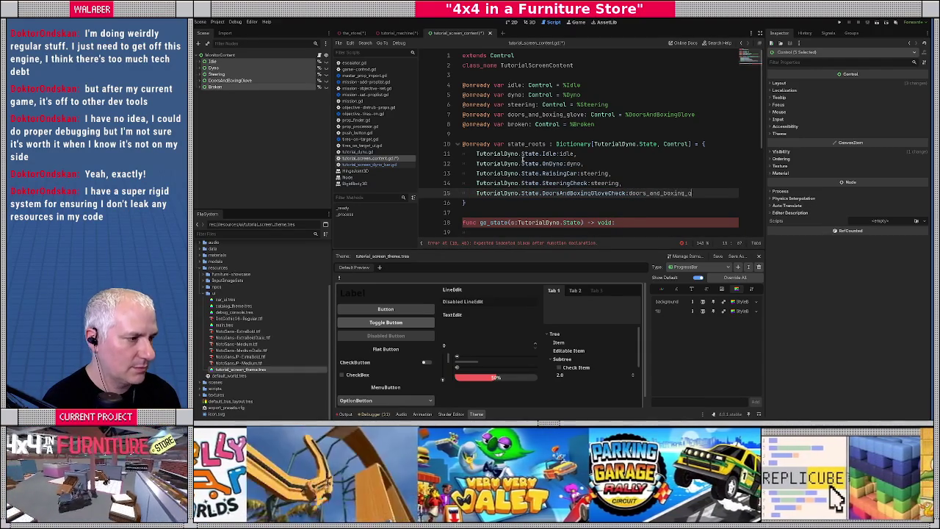
pyautogui.write('love,')
# Add the LowerCar:broken and Reset:idle entries to close out state_roots
pyautogui.press('Return')
pyautogui.write('utori')
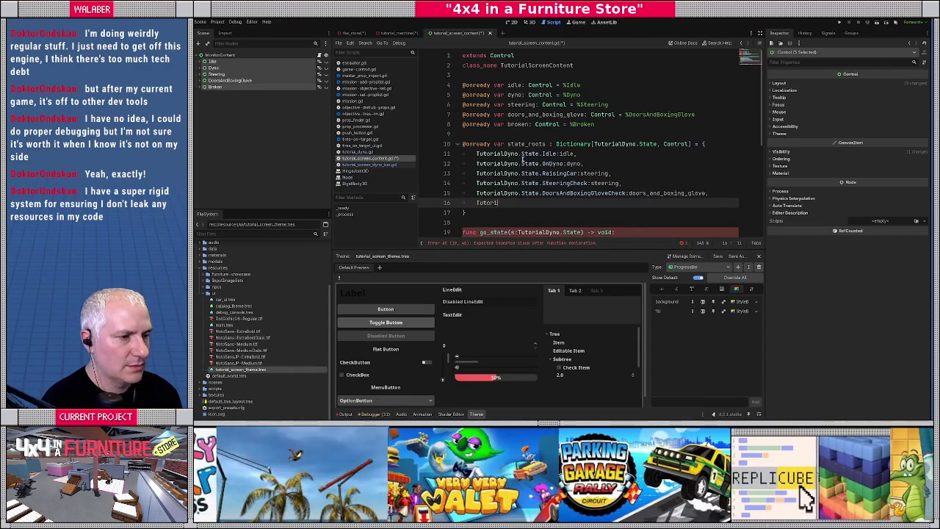
pyautogui.write('alDyno.')
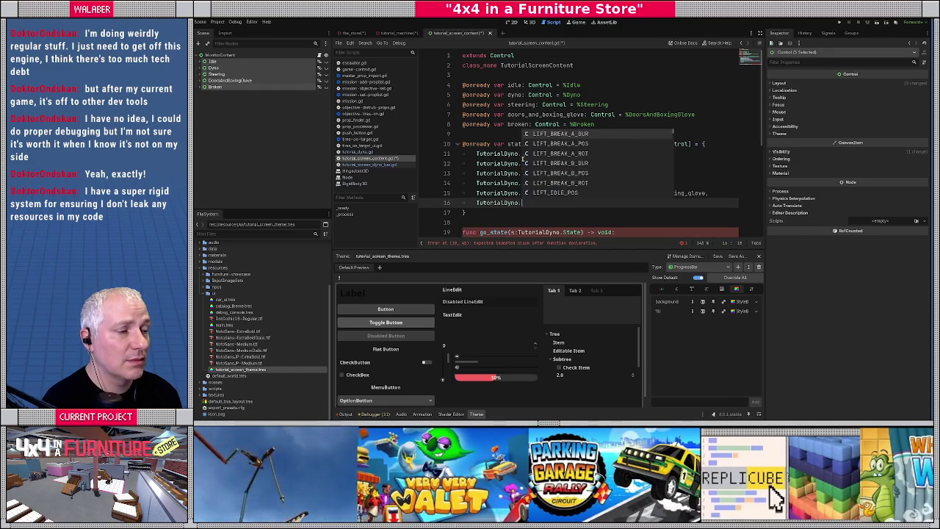
pyautogui.write('State.Io')
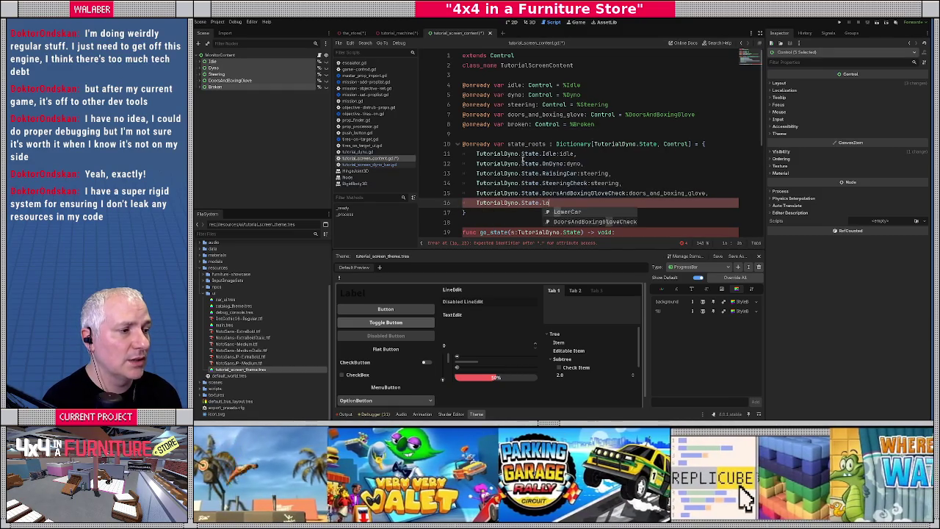
pyautogui.press('BackSpace')
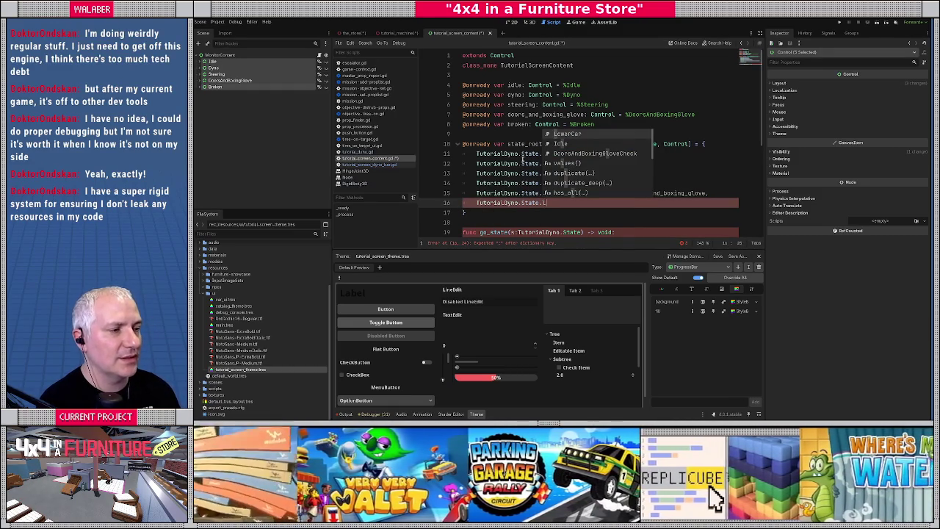
pyautogui.write('o')
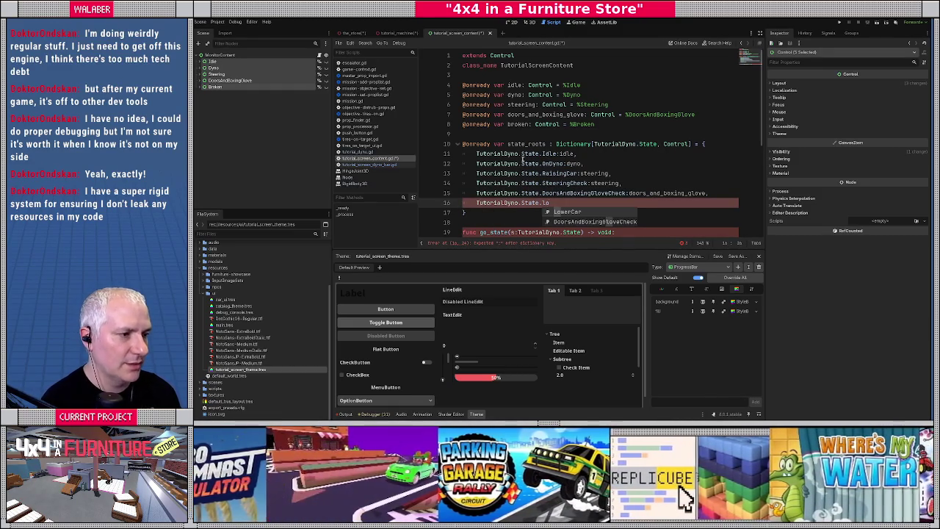
pyautogui.press('Return')
pyautogui.write(':br')
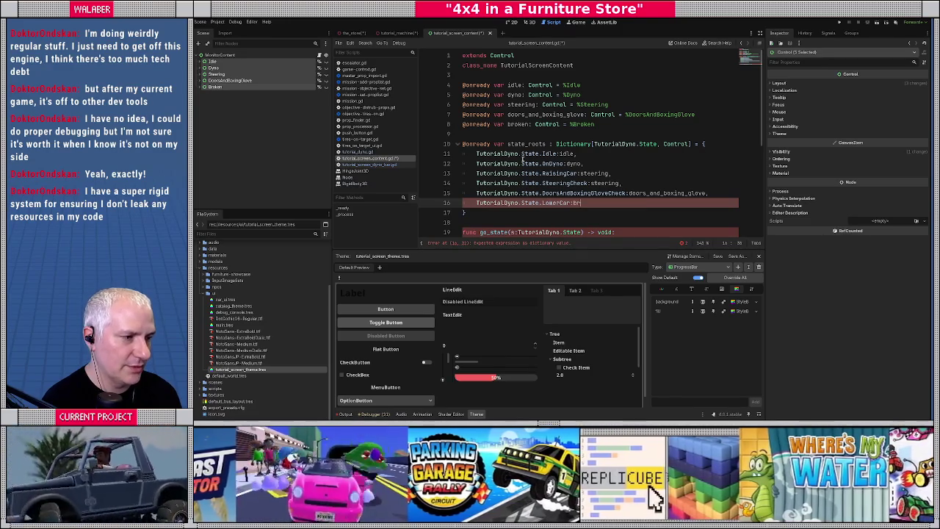
pyautogui.write('oken,new')
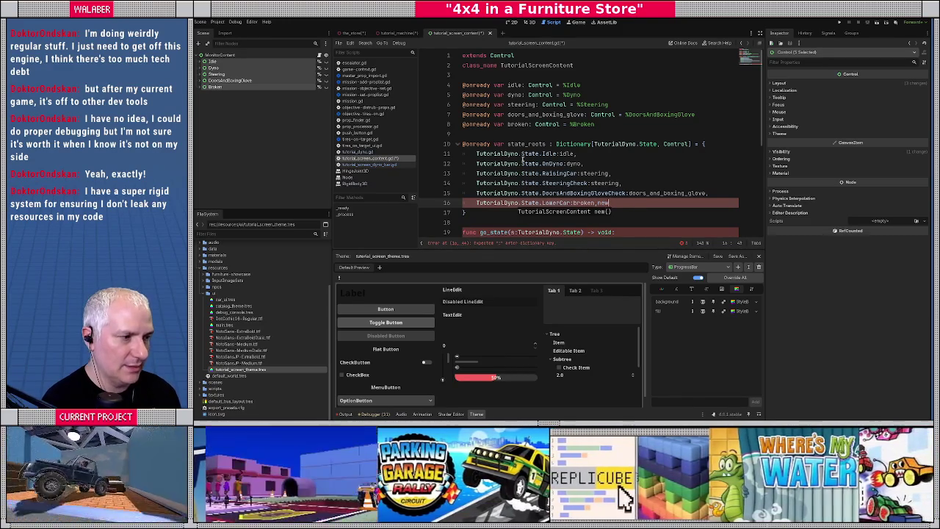
pyautogui.press('BackSpace')
pyautogui.press('BackSpace')
pyautogui.press('BackSpace')
pyautogui.press('Return')
pyautogui.write('Tutorial')
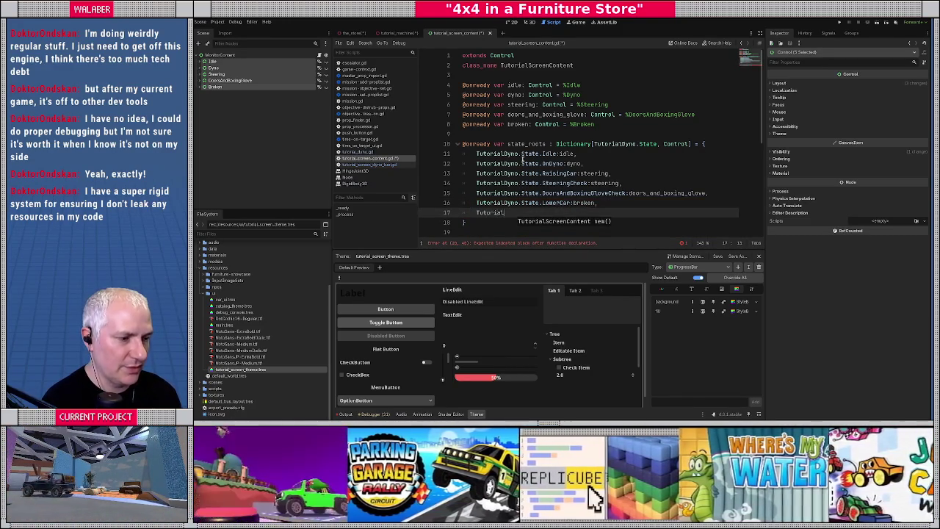
pyautogui.write('Dyno.')
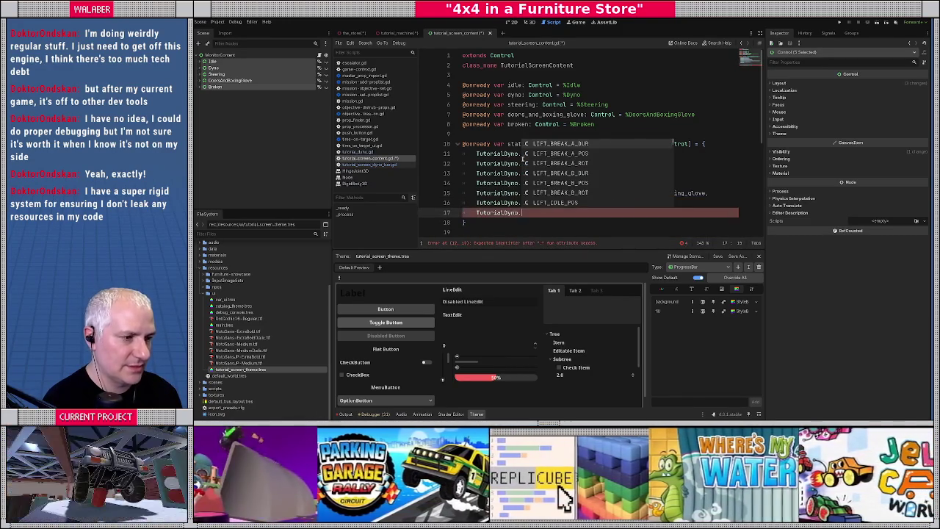
pyautogui.write('State.res')
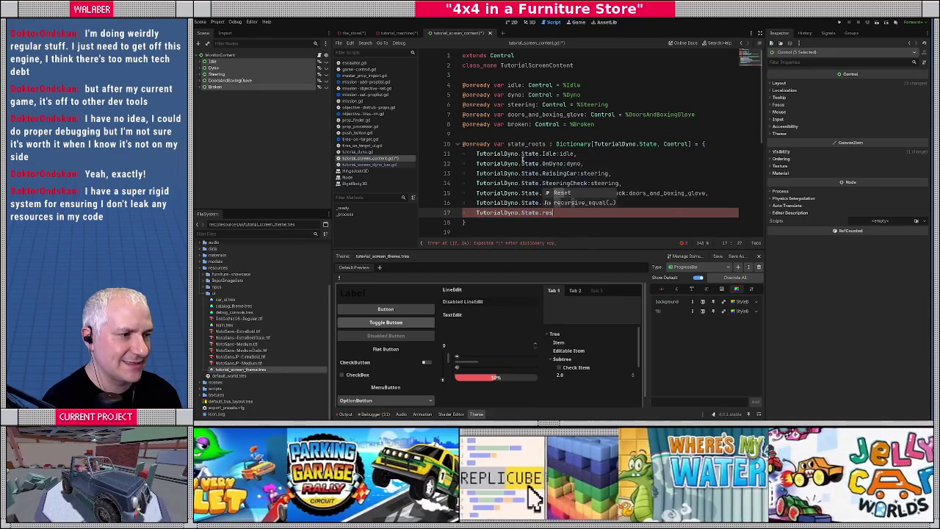
pyautogui.press('Return')
pyautogui.write(':')
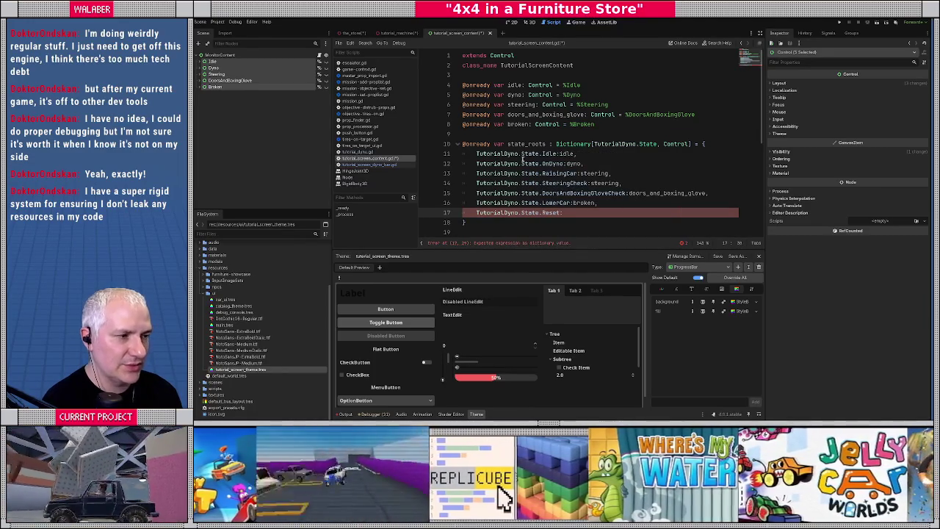
pyautogui.write('idle')
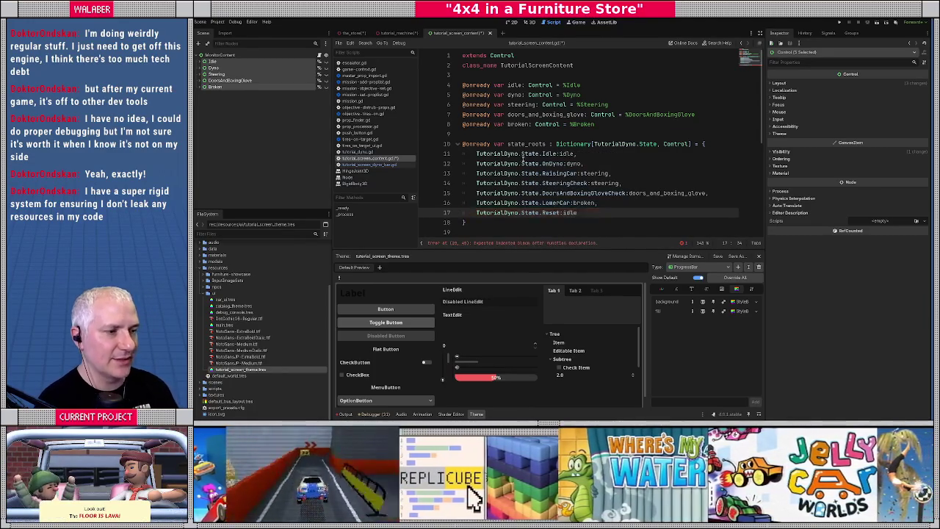
pyautogui.scroll(-3, 514, 156)
pyautogui.click(493, 167)
pyautogui.write('v')
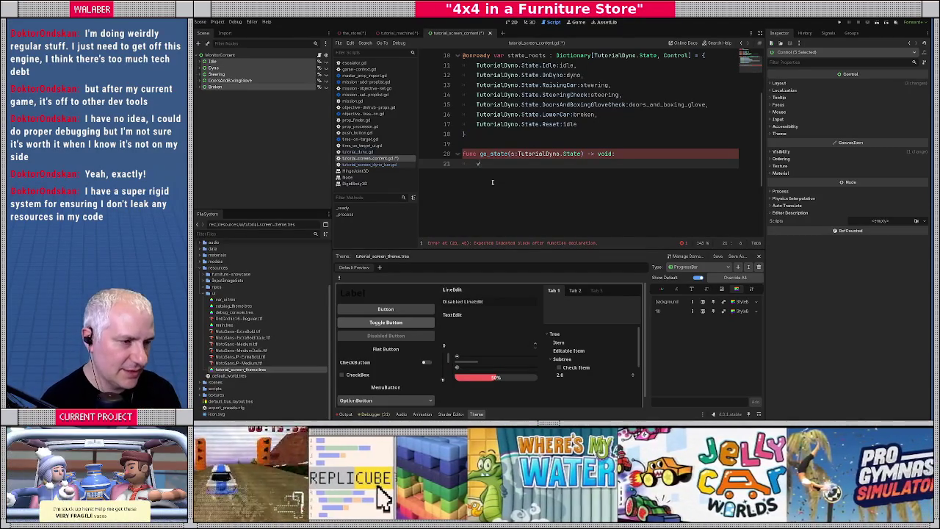
# Start go_state with a root lookup, then delete it and begin a for loop over state_roots
pyautogui.write('ar root : ')
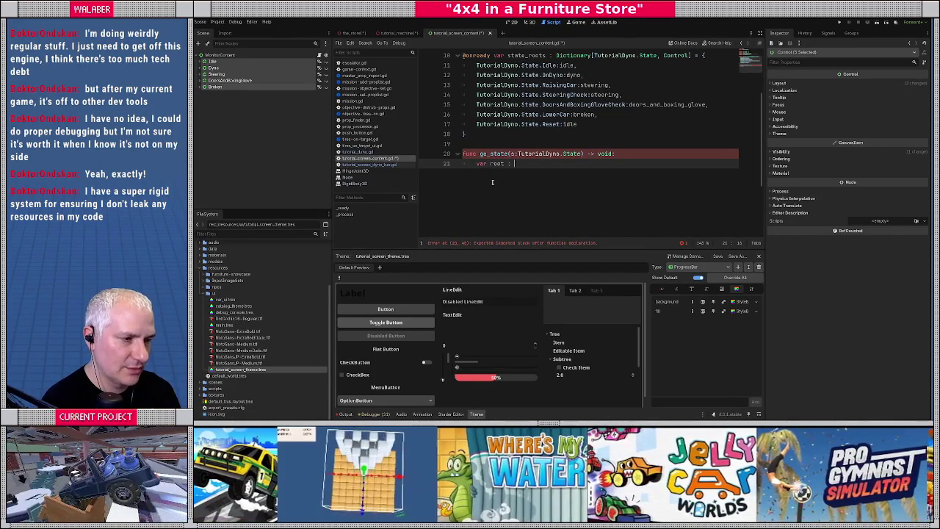
pyautogui.write('Control = state_roots.')
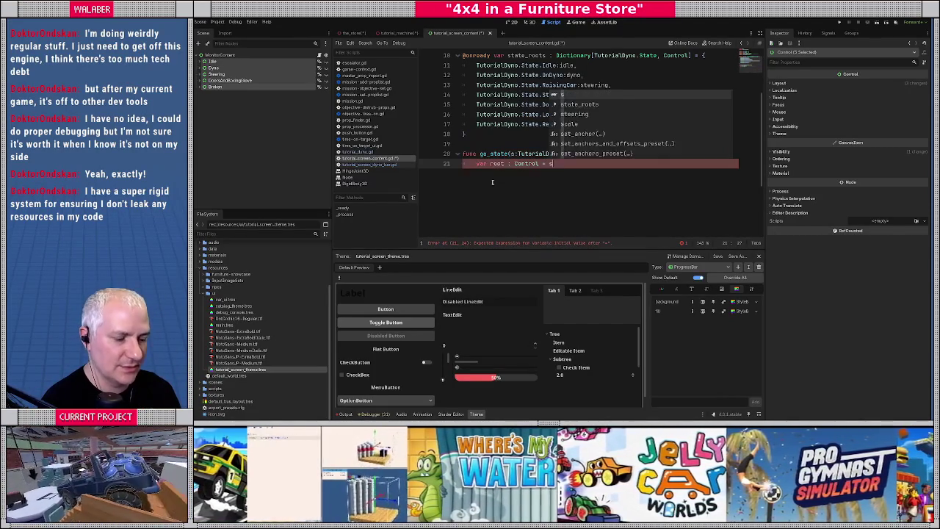
pyautogui.write('g')
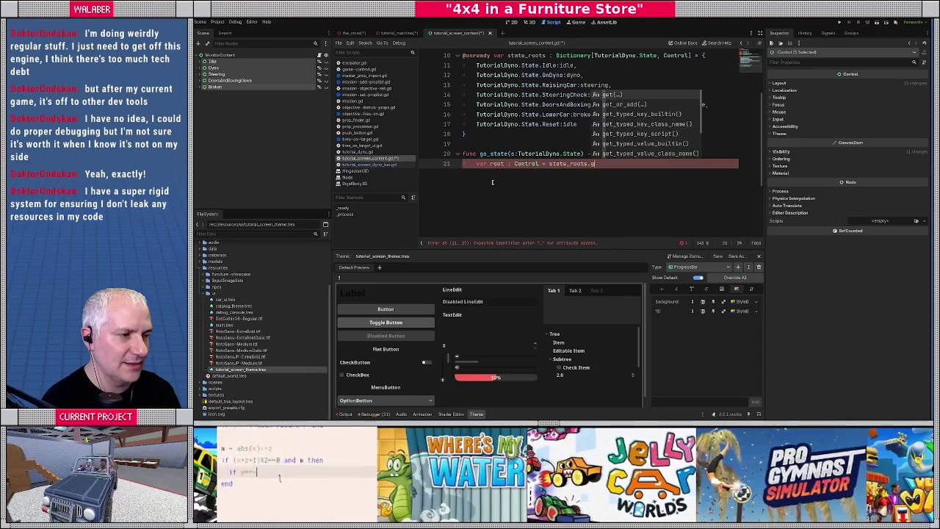
pyautogui.write('et(s, null')
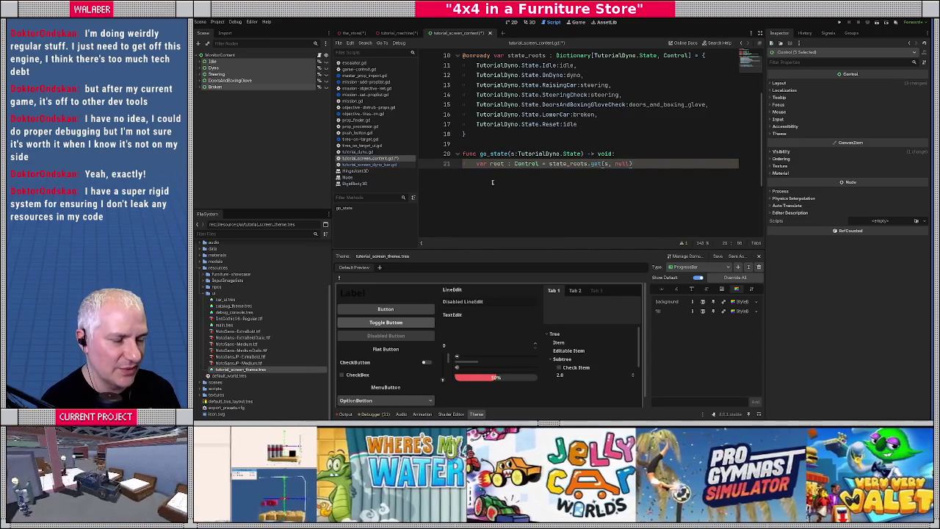
pyautogui.press('Return')
pyautogui.press('Return')
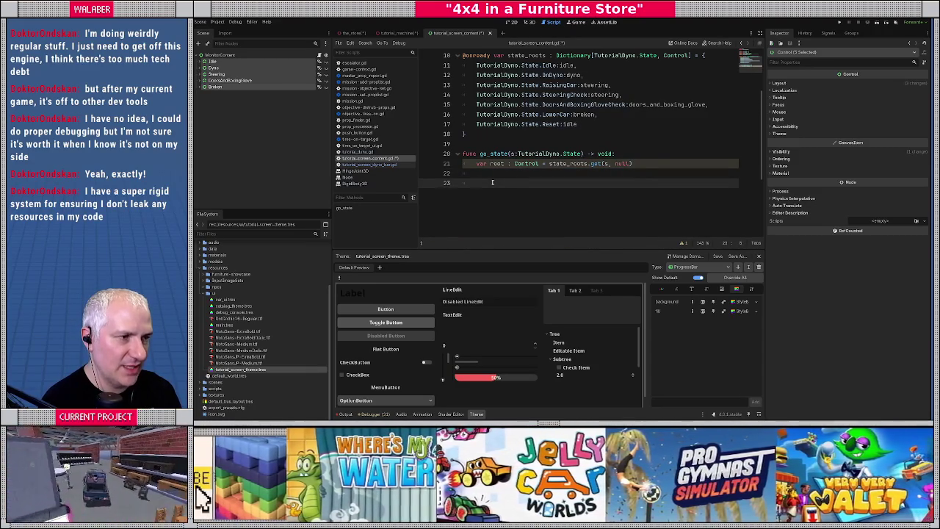
pyautogui.write('fori in st')
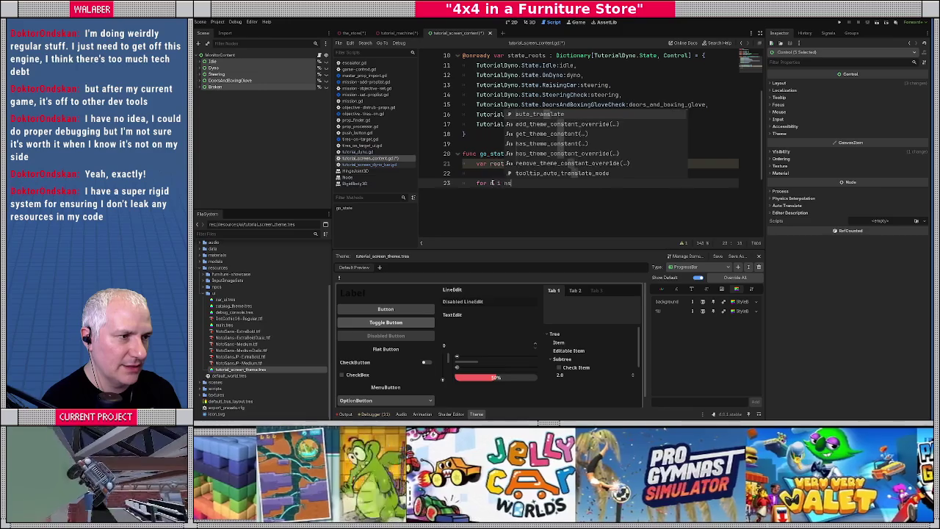
pyautogui.press('BackSpace')
pyautogui.press('BackSpace')
pyautogui.press('BackSpace')
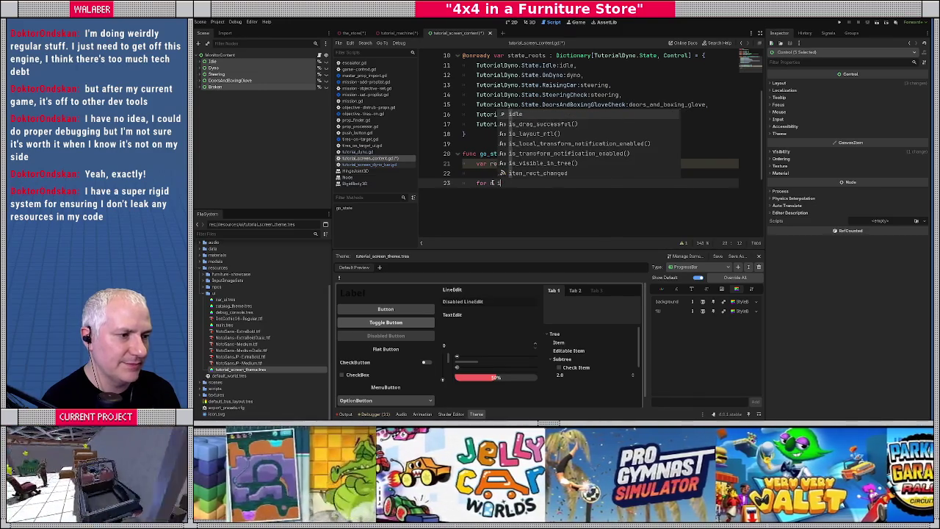
pyautogui.write('n state_rpo')
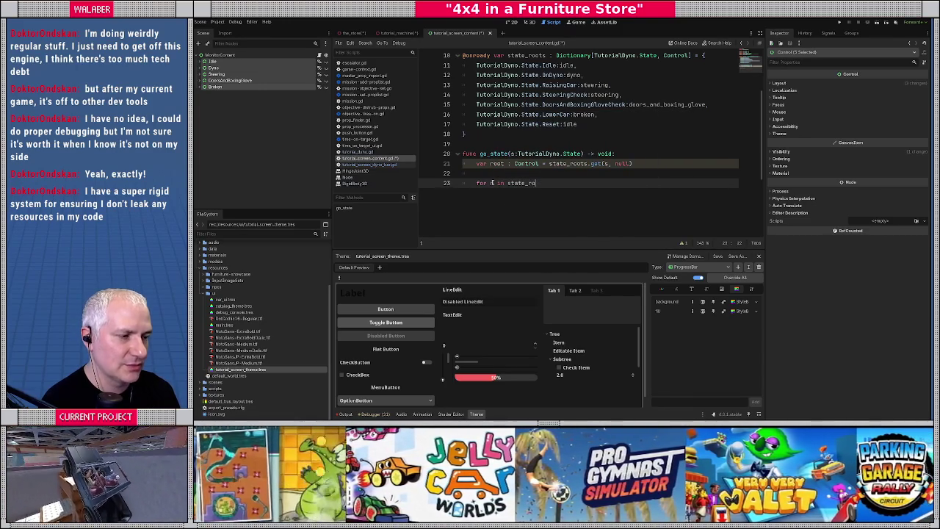
pyautogui.write('ots')
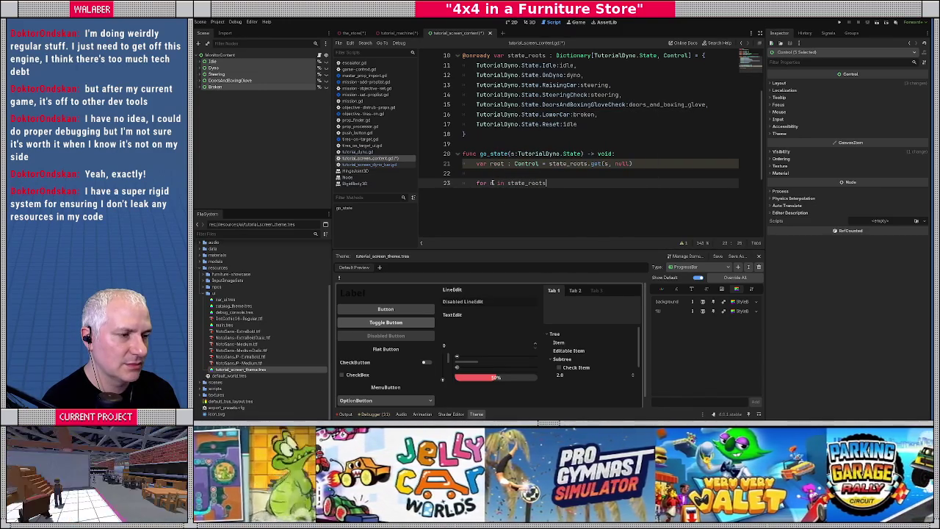
pyautogui.press('Up')
pyautogui.press('Up')
pyautogui.hotkey('ctrl', 'shift', 'k')
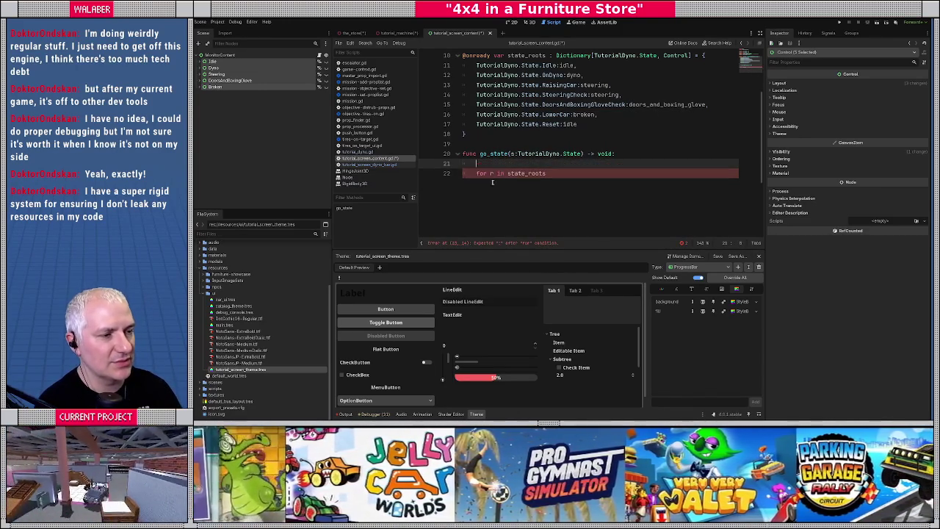
pyautogui.press('Down')
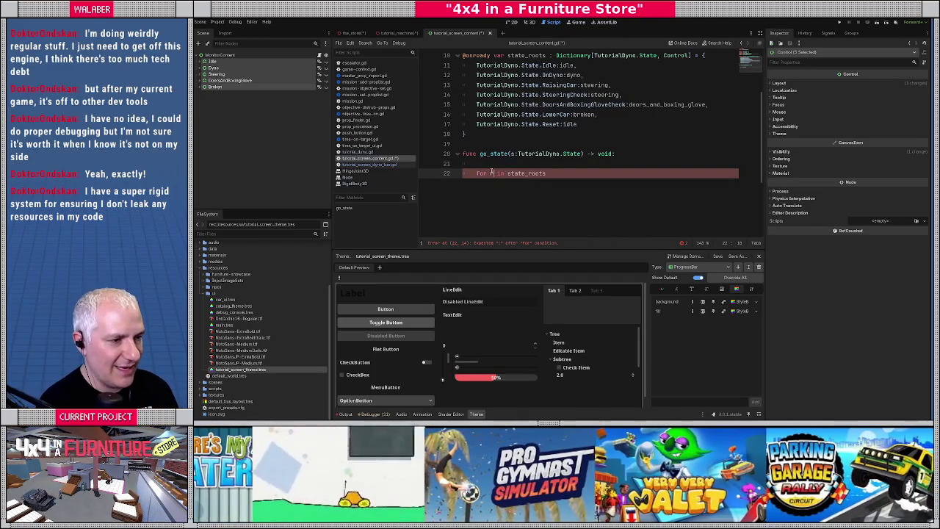
pyautogui.write(': Tuto')
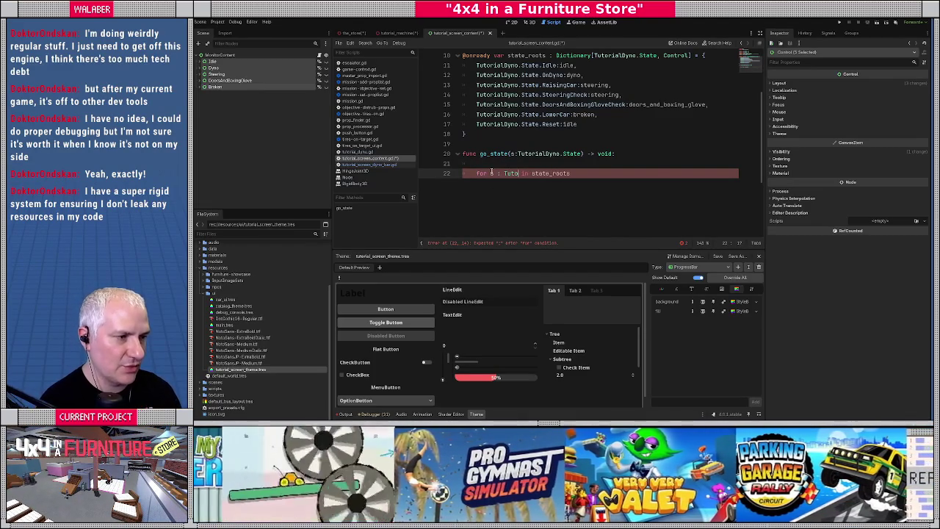
pyautogui.press('BackSpace')
pyautogui.press('BackSpace')
pyautogui.press('BackSpace')
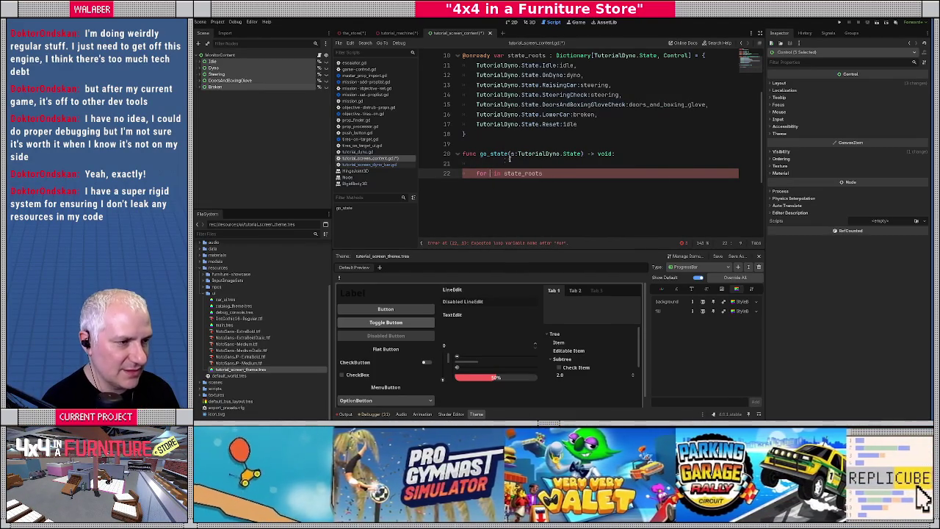
# Rename the parameter to state, loop setting each ctl.visible = s == state, and save
pyautogui.click(513, 153)
pyautogui.write('tate')
pyautogui.click(503, 173)
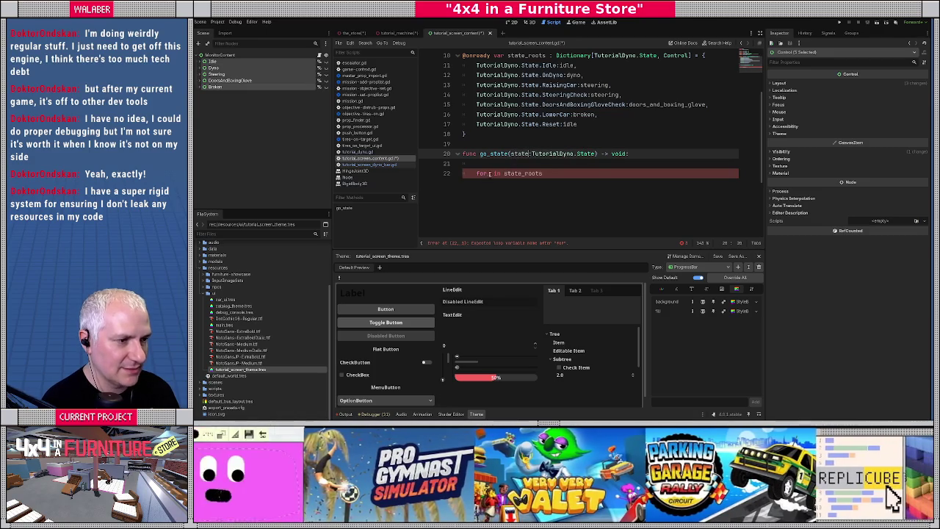
pyautogui.click(489, 173)
pyautogui.write('s:Tutori')
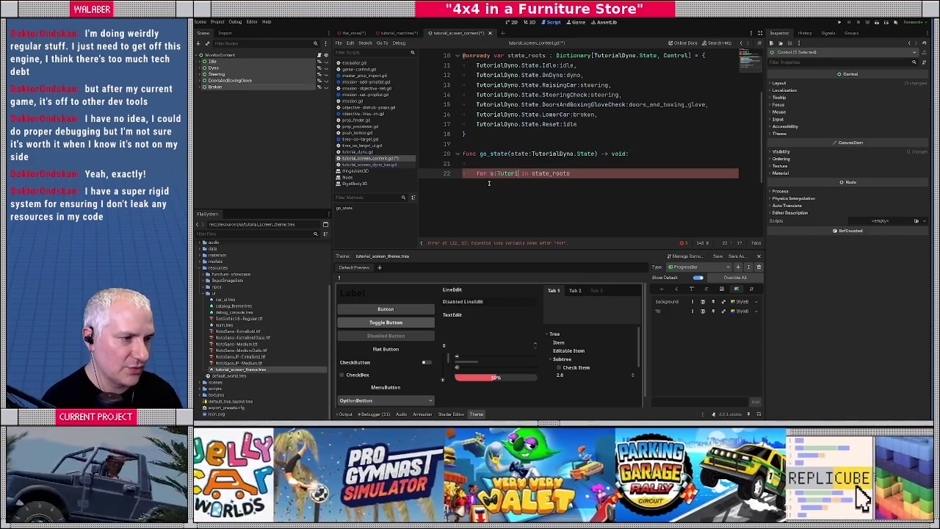
pyautogui.write('alDyno.State')
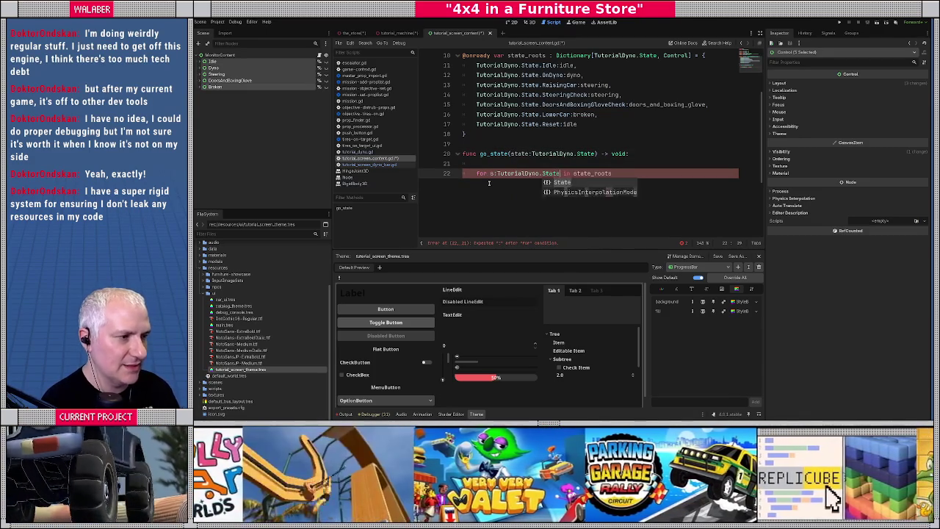
pyautogui.press('End')
pyautogui.press('Return')
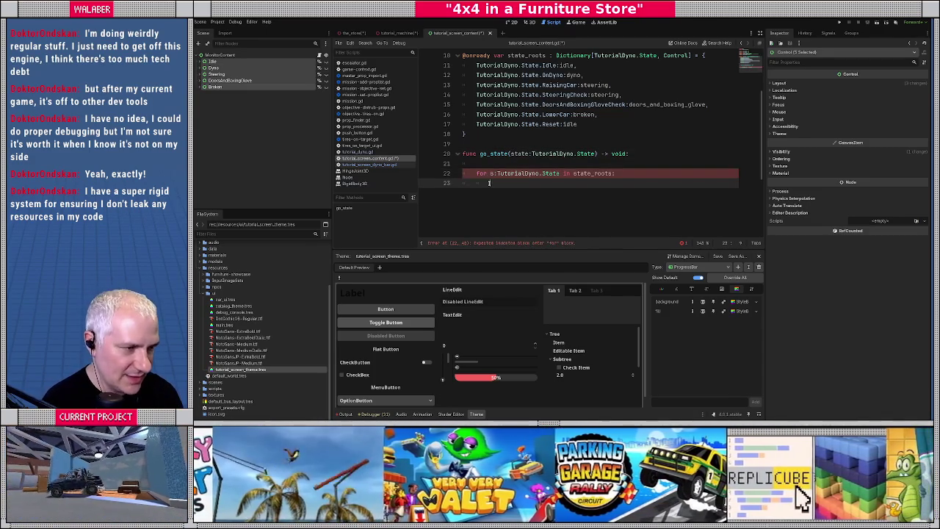
pyautogui.write('var')
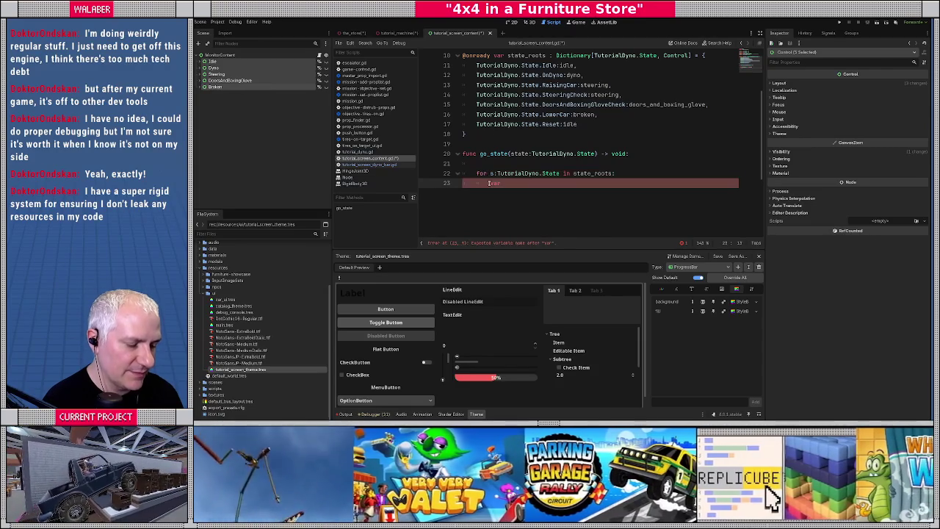
pyautogui.write(' ctl : Con')
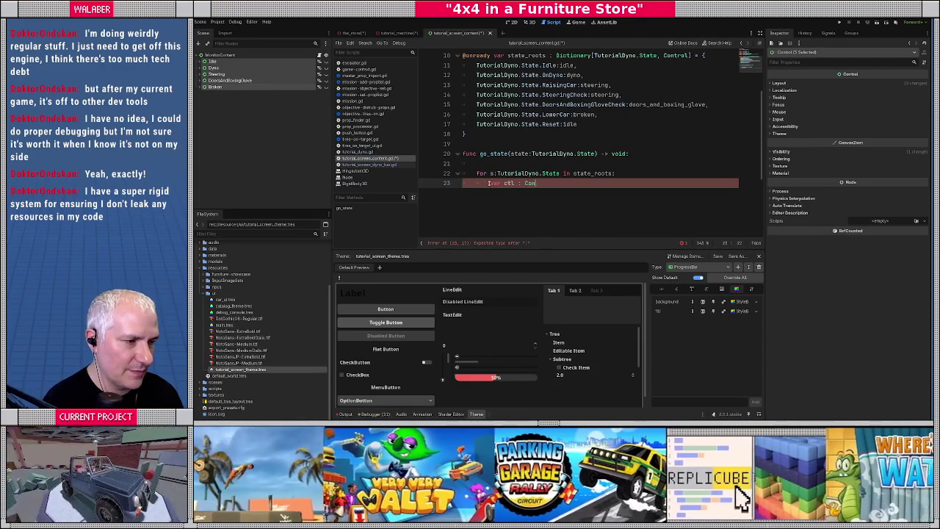
pyautogui.write('trol = stat')
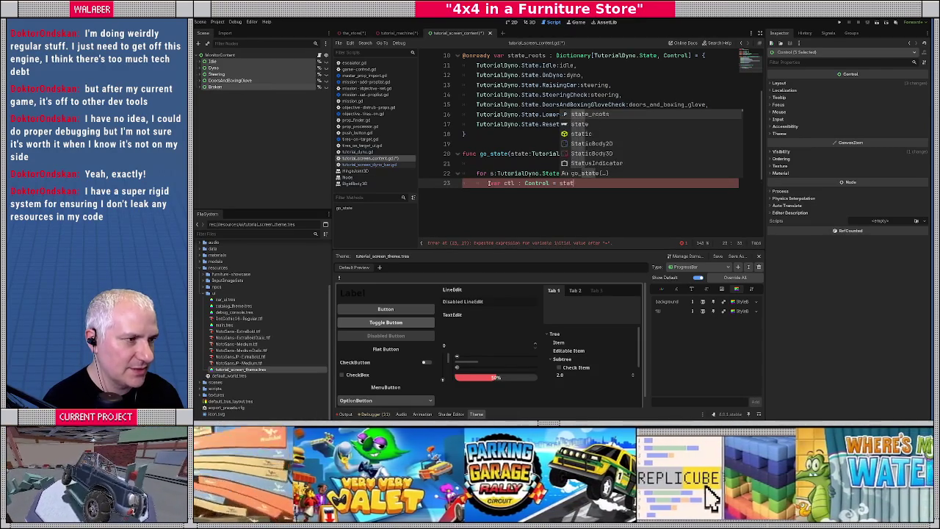
pyautogui.write('e_roots[s]')
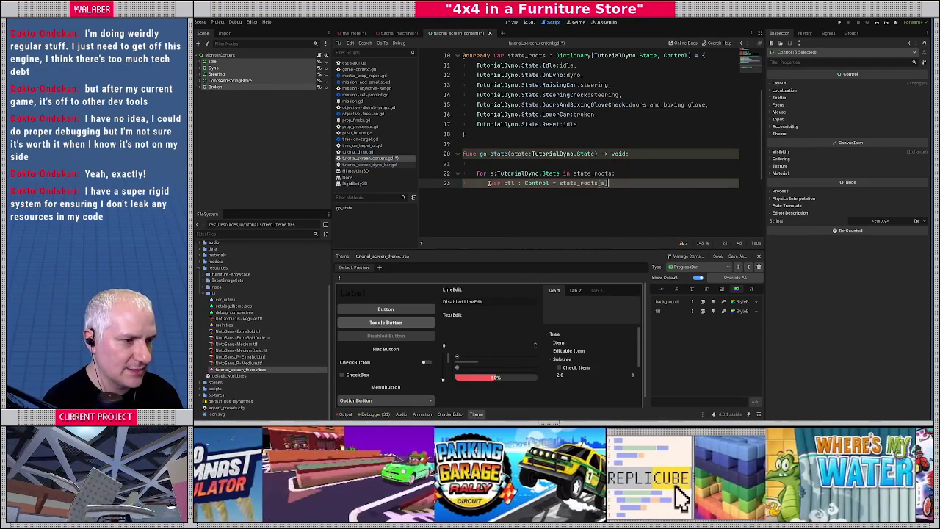
pyautogui.press('Return')
pyautogui.write('ctl.visible')
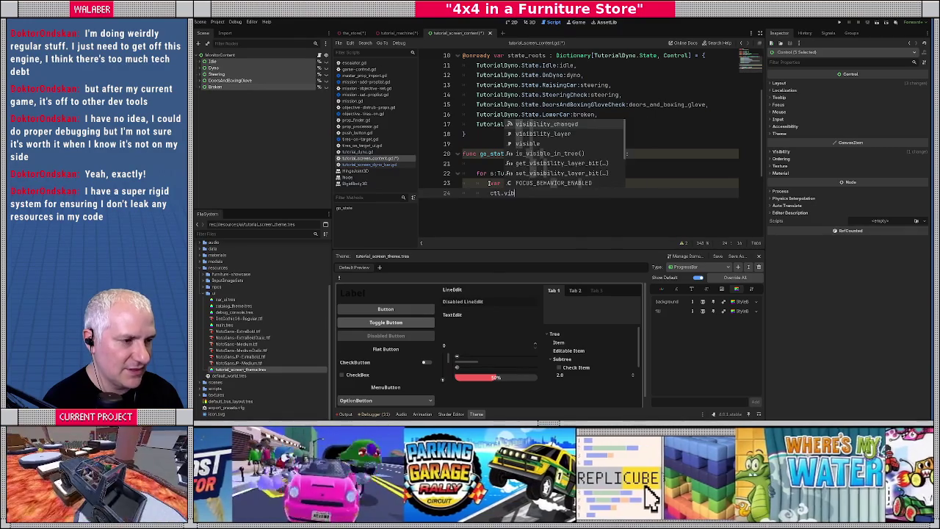
pyautogui.write(' =')
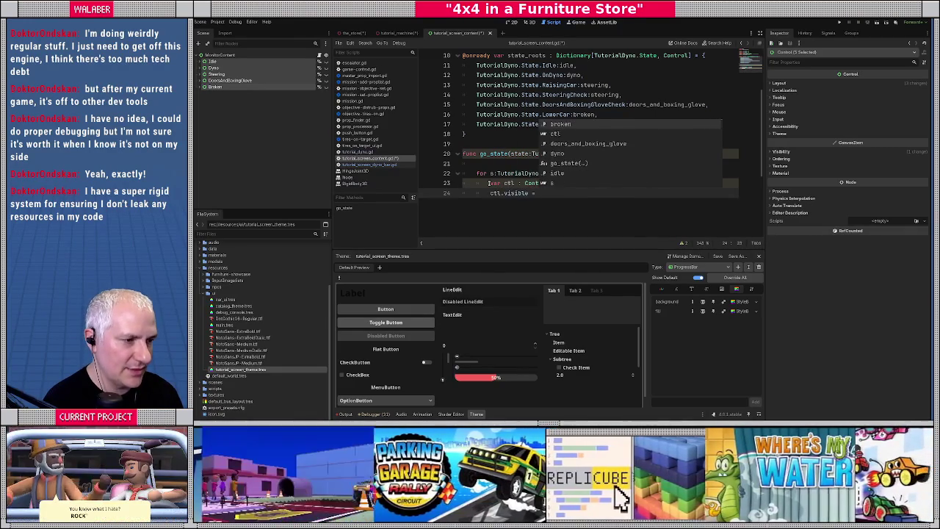
pyautogui.write(' s == state')
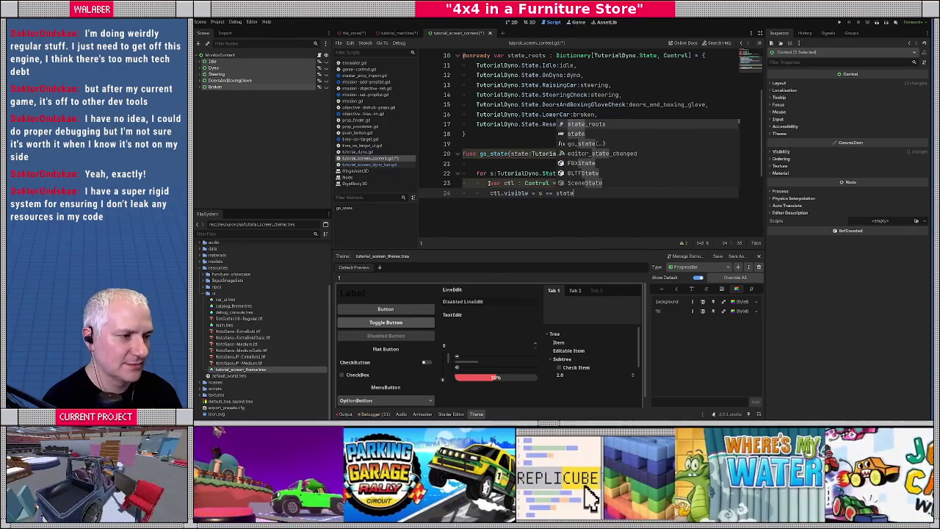
pyautogui.press('Return')
pyautogui.press('Return')
pyautogui.press('Return')
pyautogui.hotkey('ctrl', 's')
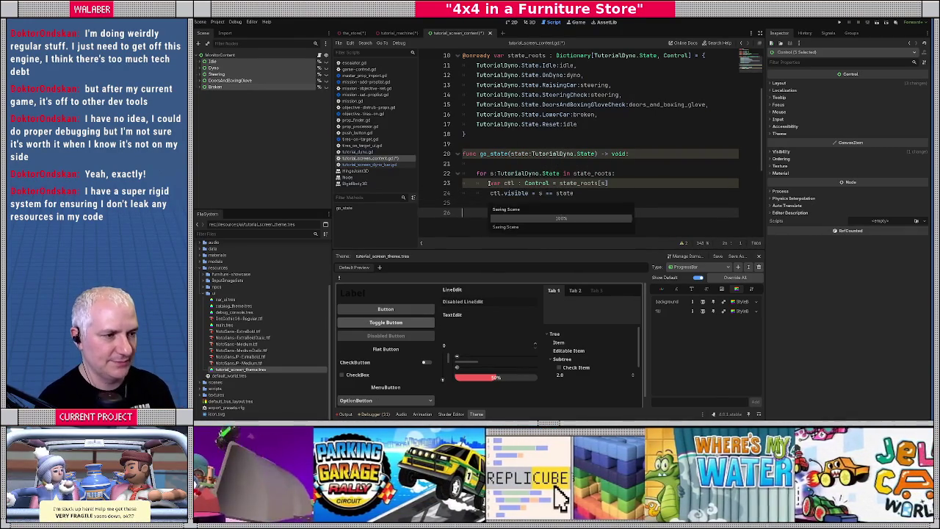
pyautogui.press('BackSpace')
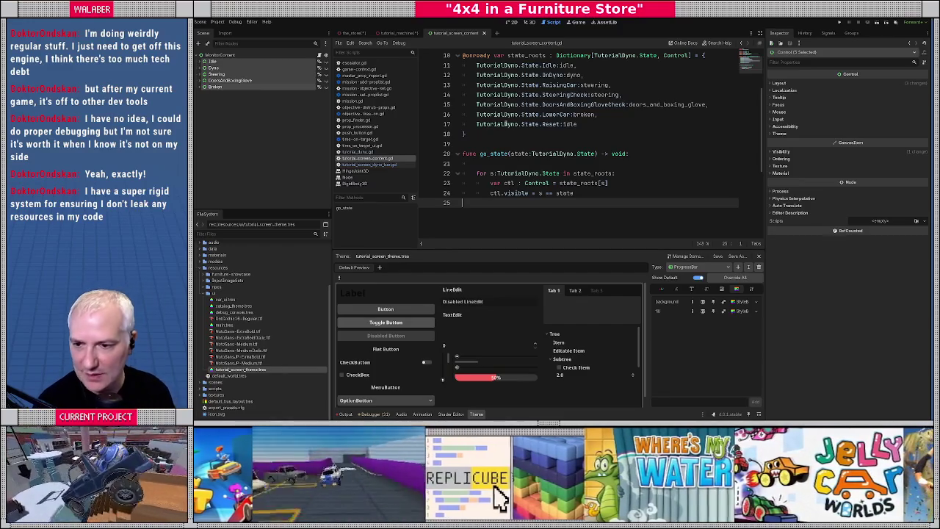
# Show the tutorial_machine scene in the 3D view and orbit around the machine model
pyautogui.click(528, 22)
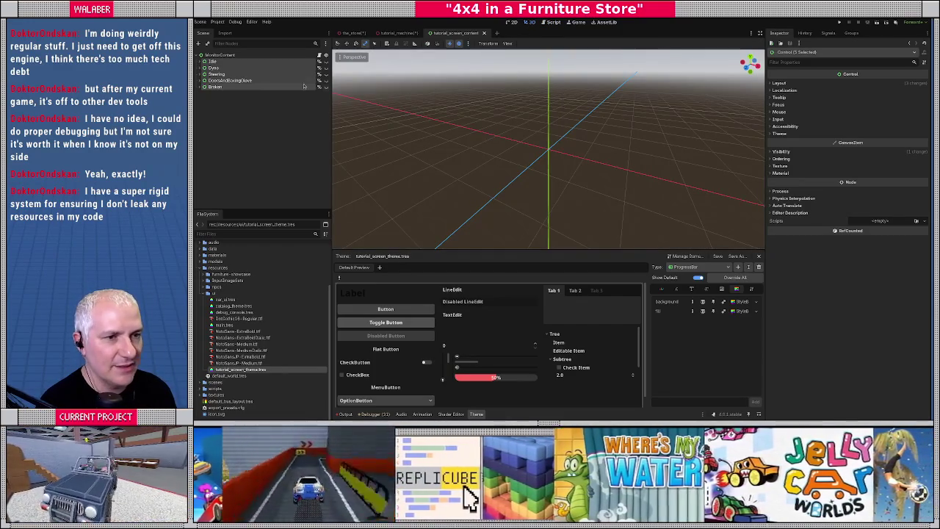
pyautogui.click(397, 33)
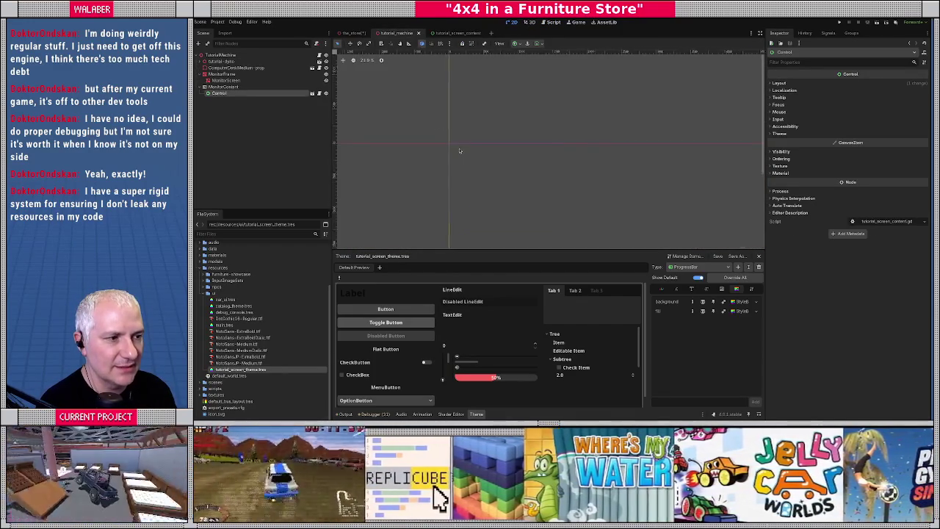
pyautogui.click(534, 22)
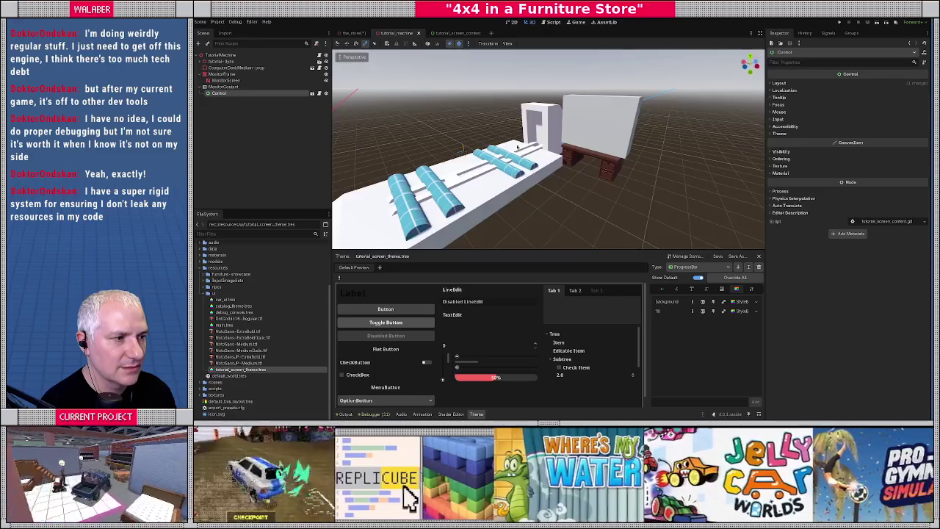
pyautogui.scroll(-2, 476, 138)
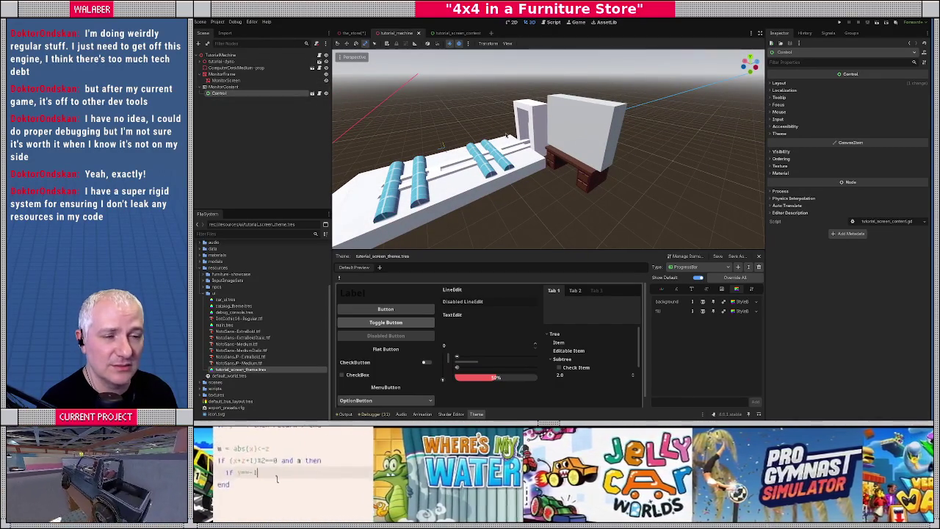
pyautogui.moveTo(473, 139)
pyautogui.mouseDown()
pyautogui.moveTo(481, 154)
pyautogui.moveTo(511, 144)
pyautogui.mouseUp()
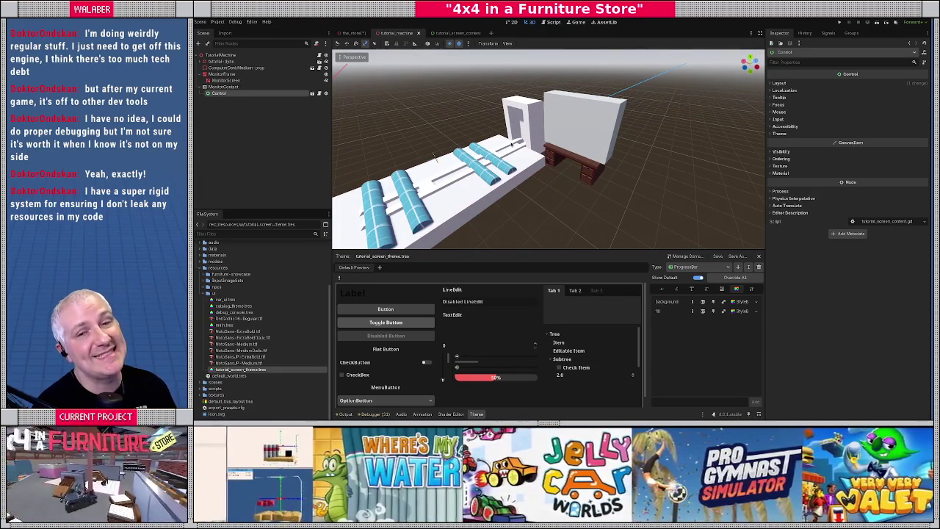
# Give MonitorScreen a new StandardMaterial3D surface override with Unshaded shading mode
pyautogui.click(225, 80)
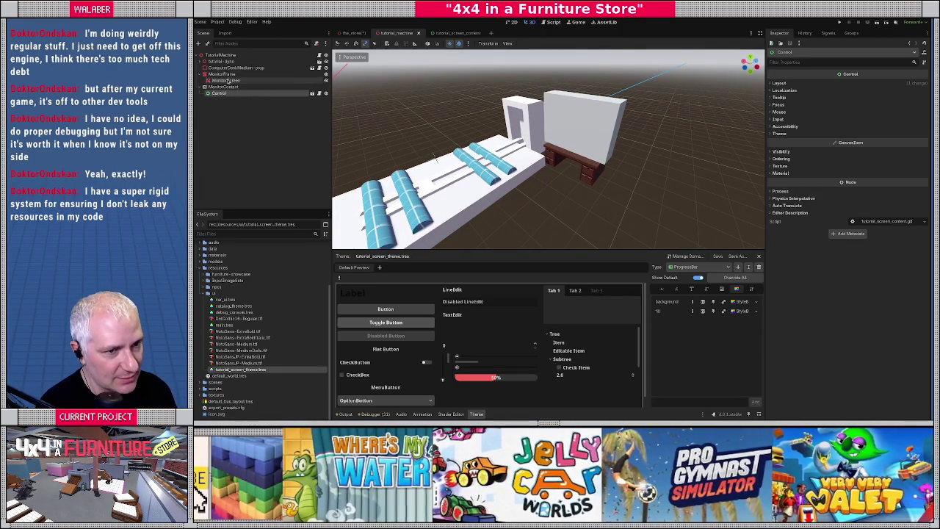
pyautogui.click(797, 108)
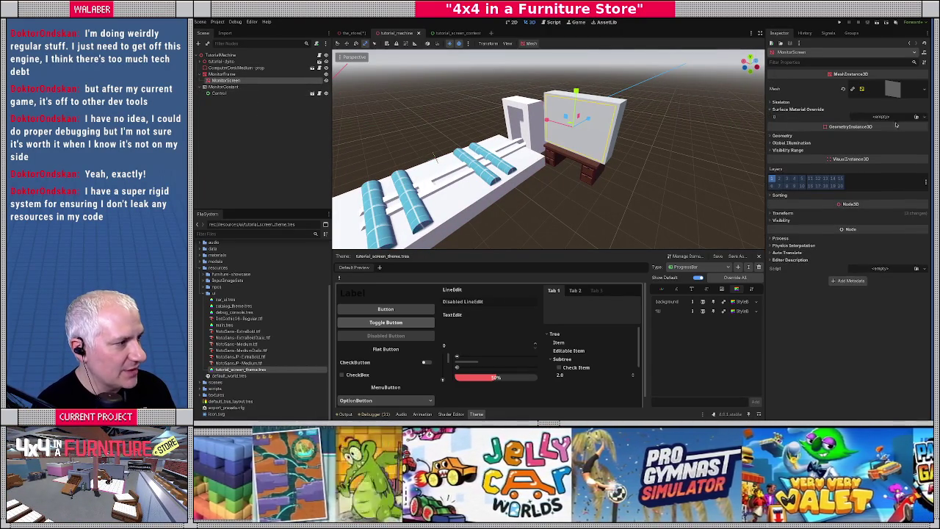
pyautogui.click(881, 116)
pyautogui.click(886, 134)
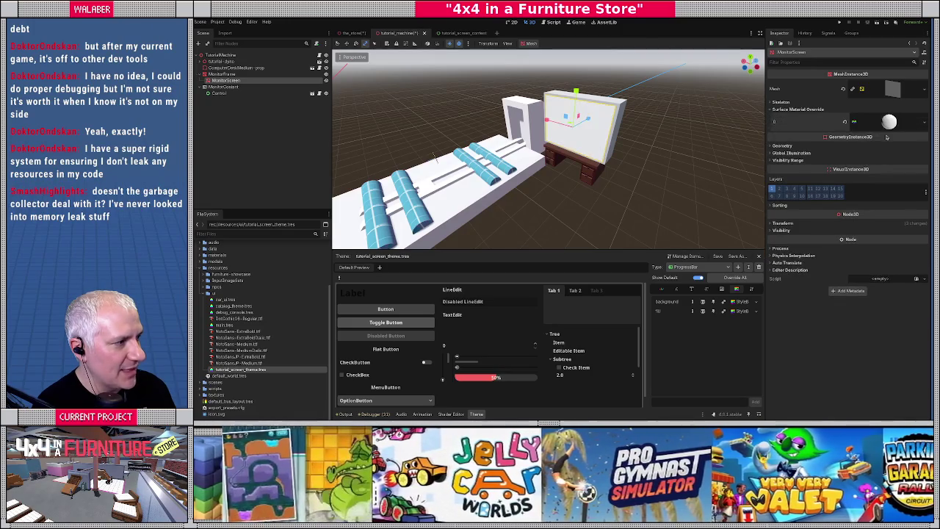
pyautogui.click(877, 125)
pyautogui.click(782, 187)
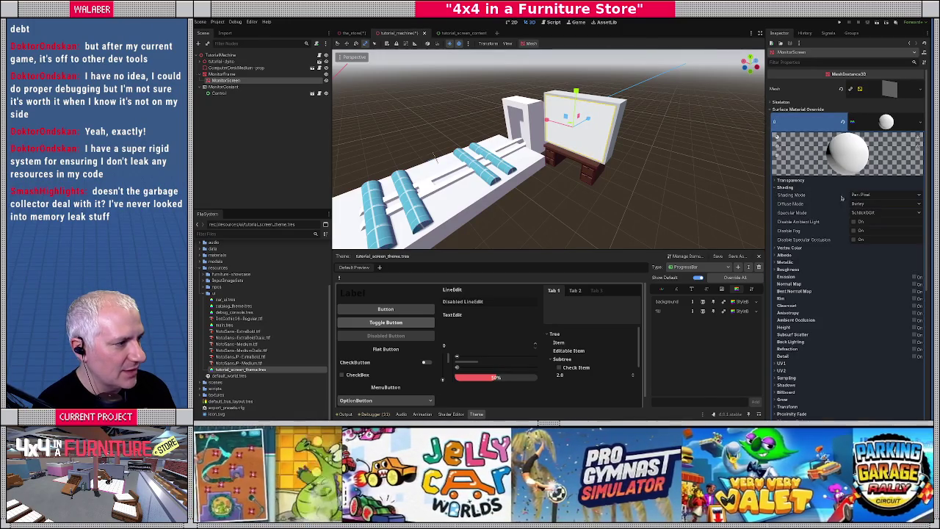
pyautogui.click(855, 195)
pyautogui.click(857, 204)
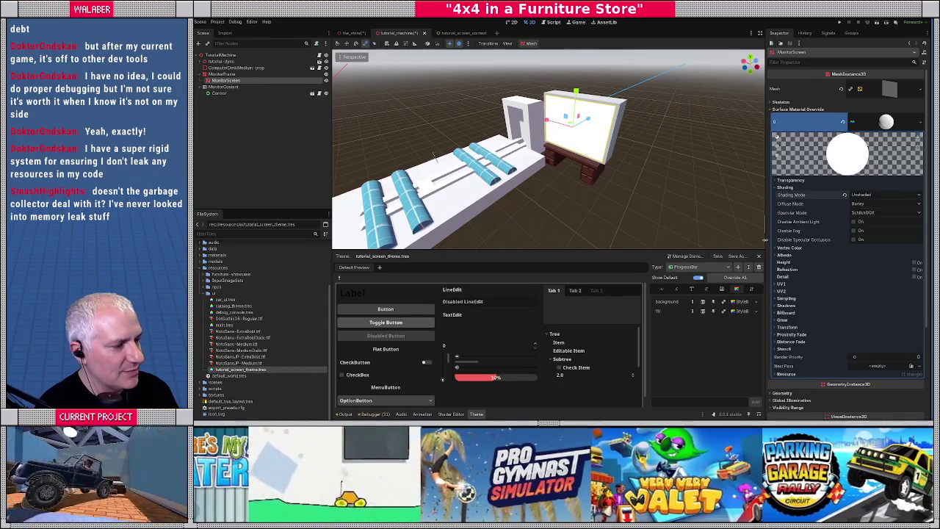
pyautogui.moveTo(765, 242); pyautogui.dragTo(747, 242)
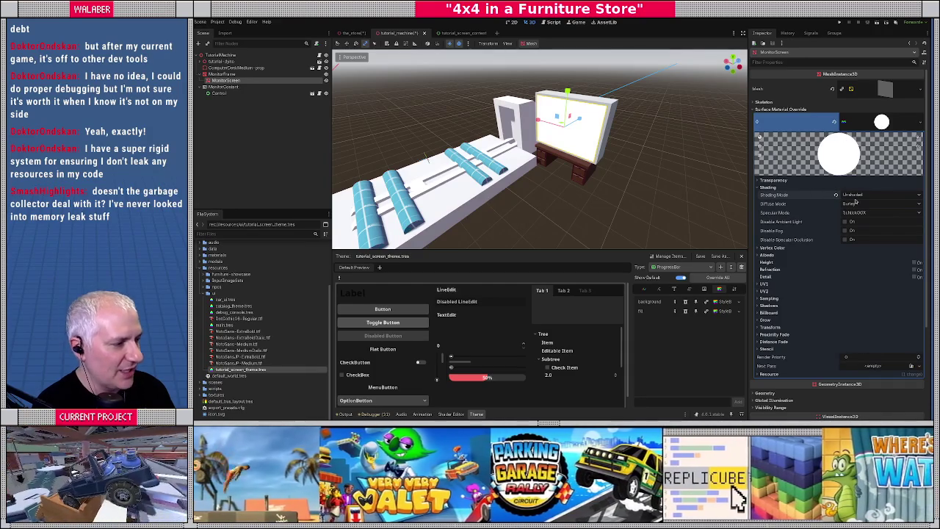
# Try a new ViewportTexture as the albedo texture and dismiss the resulting warning
pyautogui.click(761, 255)
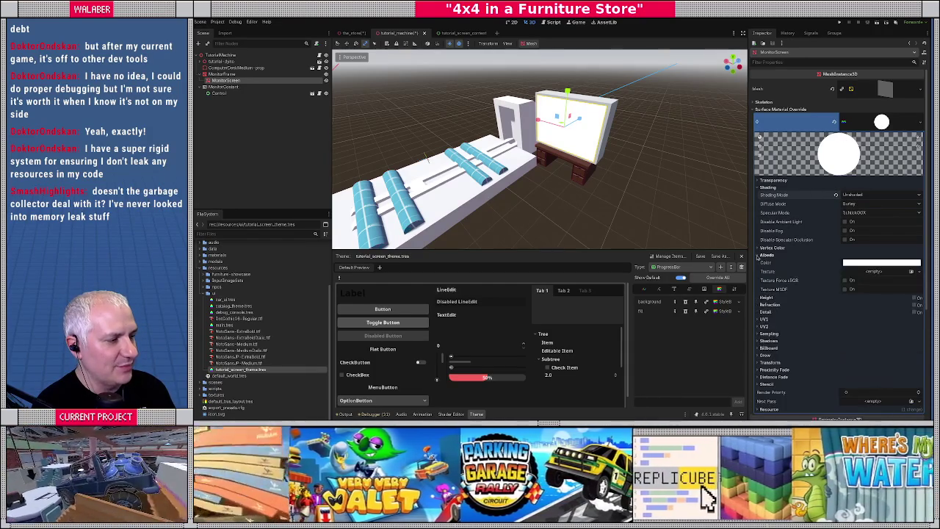
pyautogui.click(891, 273)
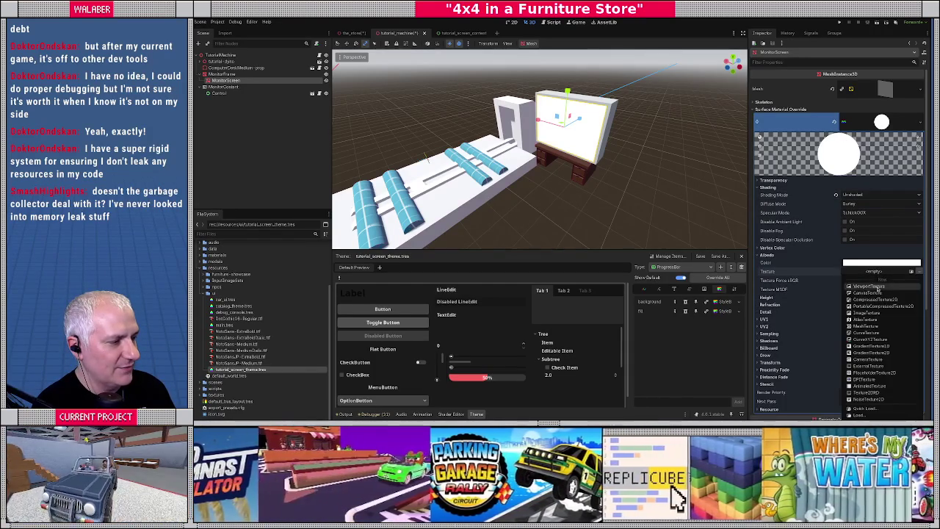
pyautogui.click(879, 288)
pyautogui.click(522, 227)
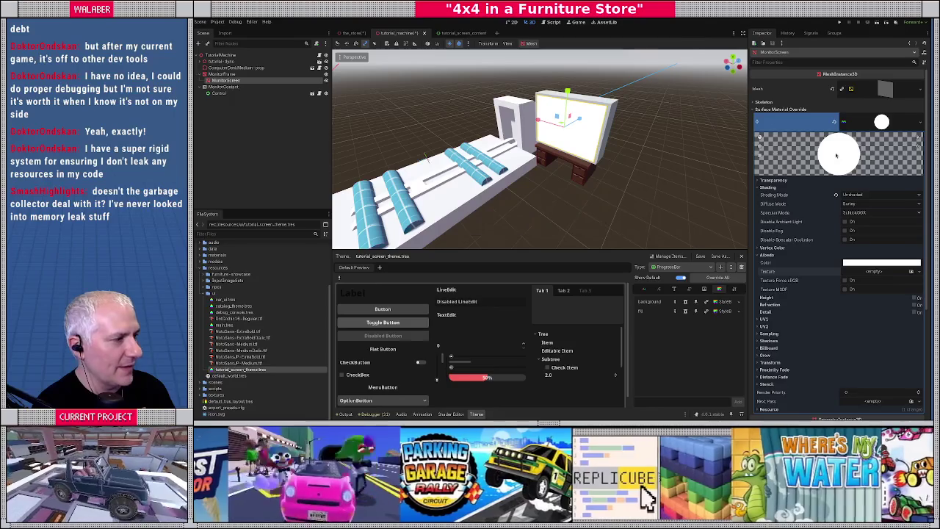
pyautogui.click(921, 122)
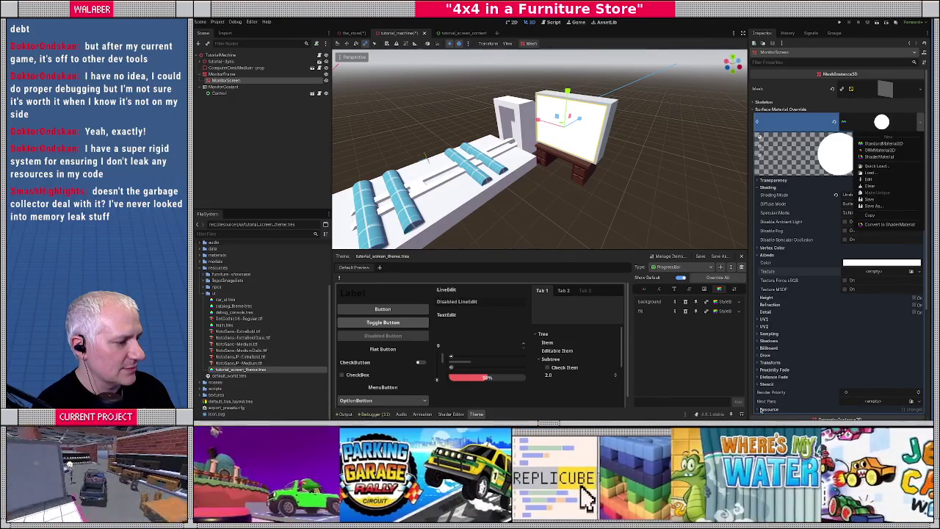
pyautogui.click(800, 378)
pyautogui.scroll(-5, 838, 353)
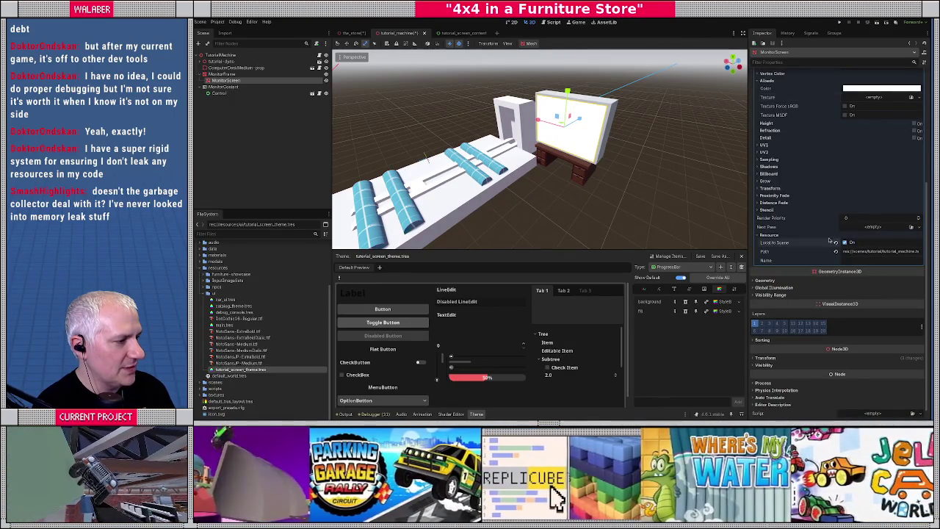
pyautogui.scroll(5, 829, 235)
# Set the albedo texture to a ViewportTexture whose viewport path is MonitorContent
pyautogui.click(888, 273)
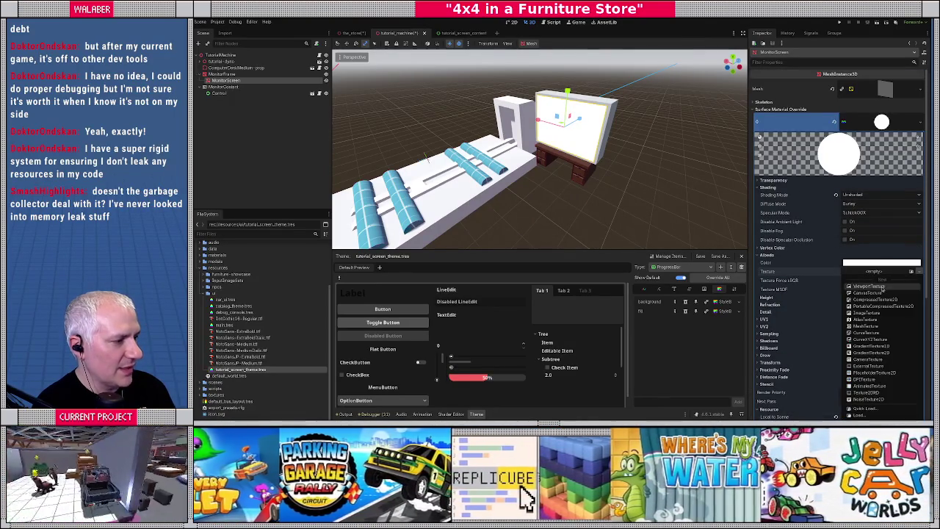
pyautogui.click(881, 285)
pyautogui.click(885, 271)
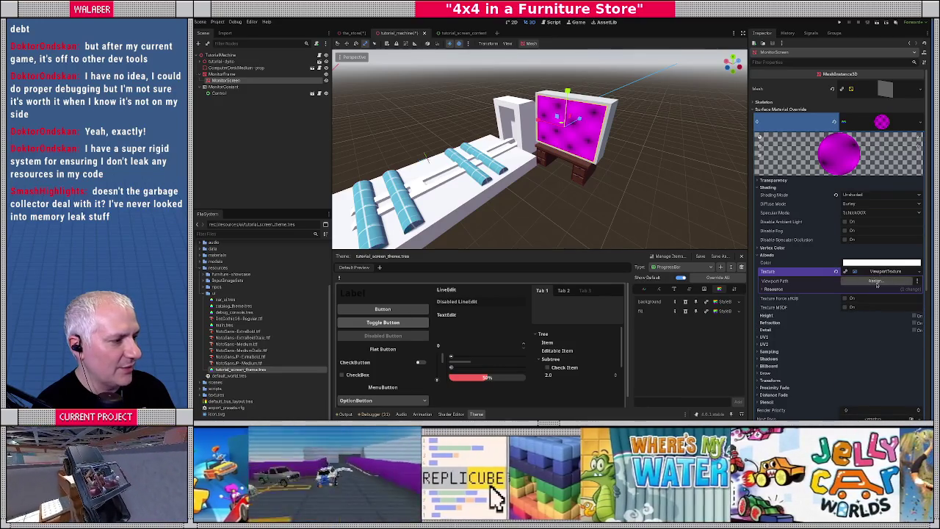
pyautogui.click(874, 281)
pyautogui.doubleClick(538, 152)
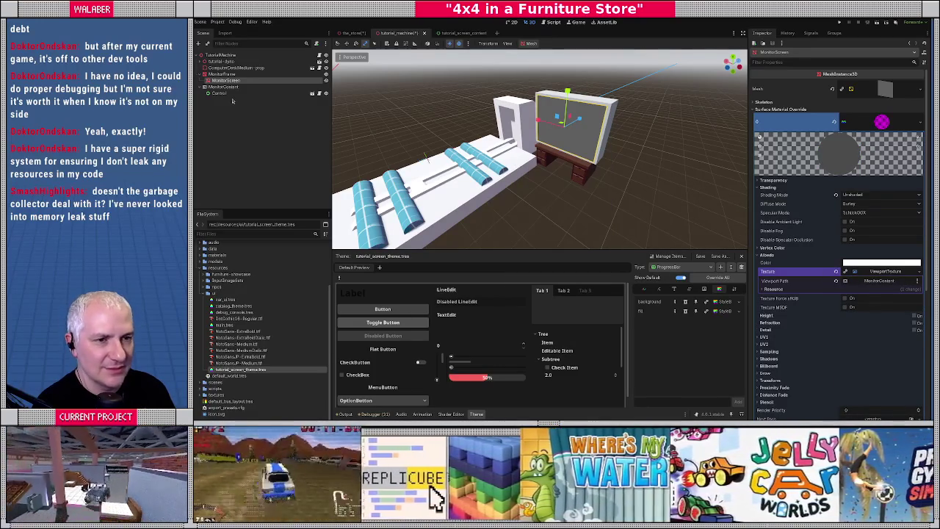
pyautogui.click(224, 93)
pyautogui.click(226, 80)
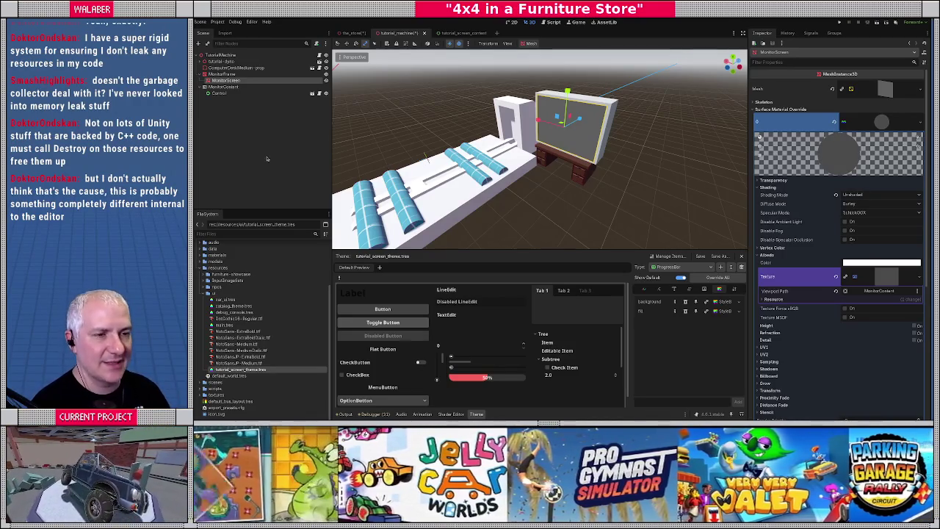
pyautogui.moveTo(514, 124)
pyautogui.mouseDown()
pyautogui.moveTo(455, 124)
pyautogui.moveTo(529, 123)
pyautogui.moveTo(539, 135)
pyautogui.mouseUp()
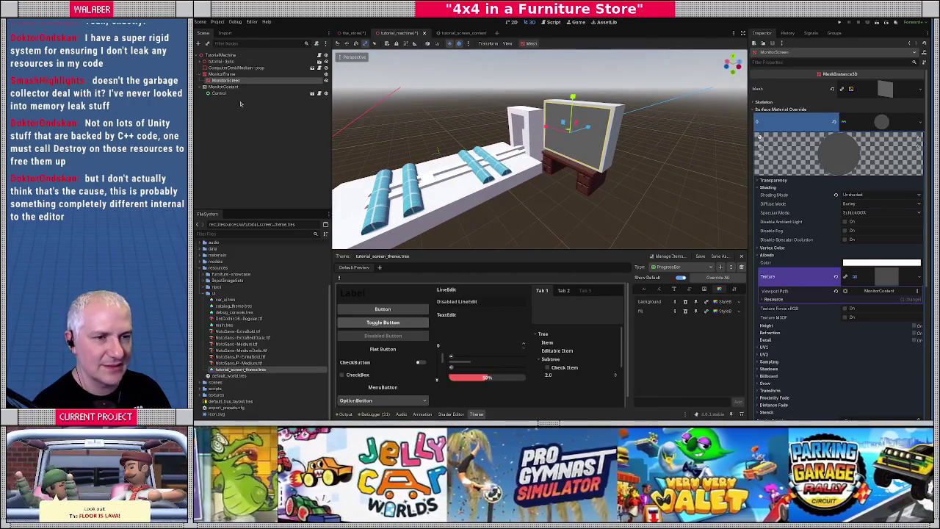
# Save the tutorial_screen_content scene and check the machine in the 3D view
pyautogui.click(220, 93)
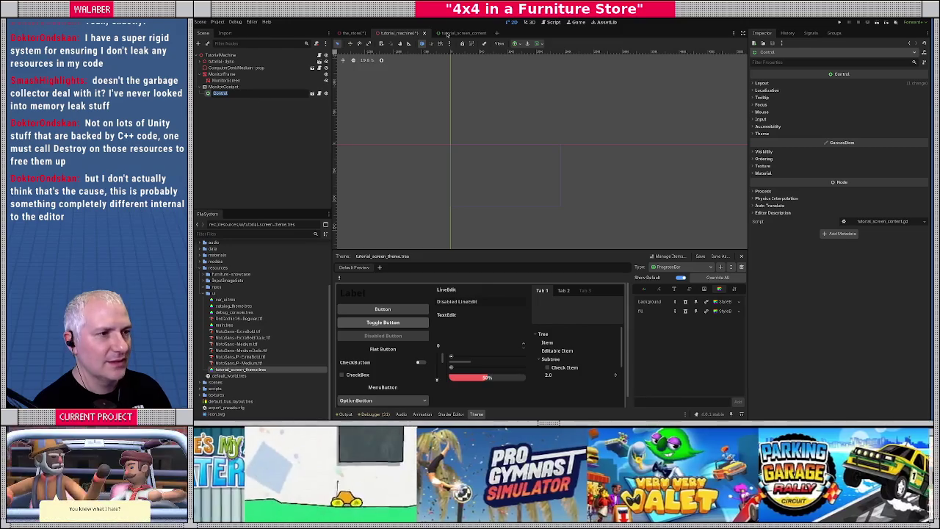
pyautogui.click(449, 34)
pyautogui.hotkey('ctrl', 's')
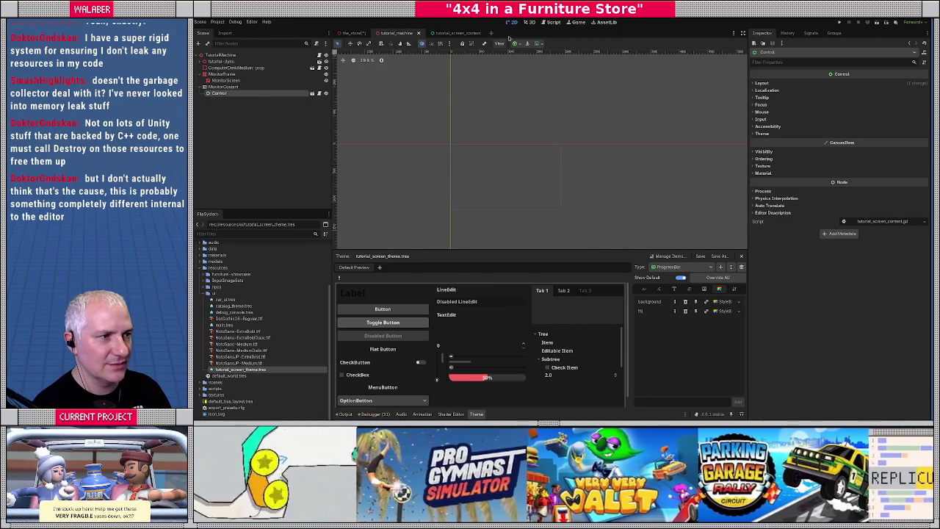
pyautogui.click(530, 23)
pyautogui.scroll(3, 543, 152)
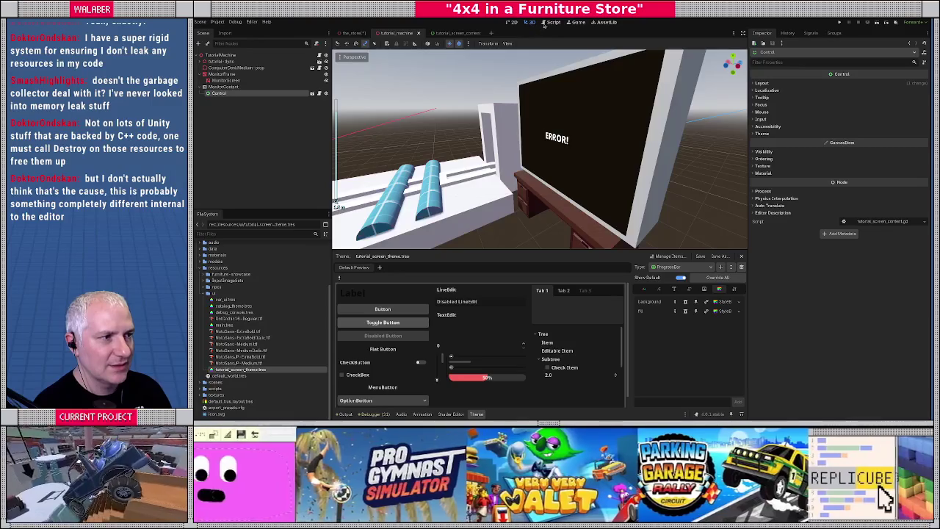
# Save the screen content scene again and open tutorial_machine's root script, tutorial_dyno.gd
pyautogui.hotkey('ctrl', 'F3')
pyautogui.click(455, 33)
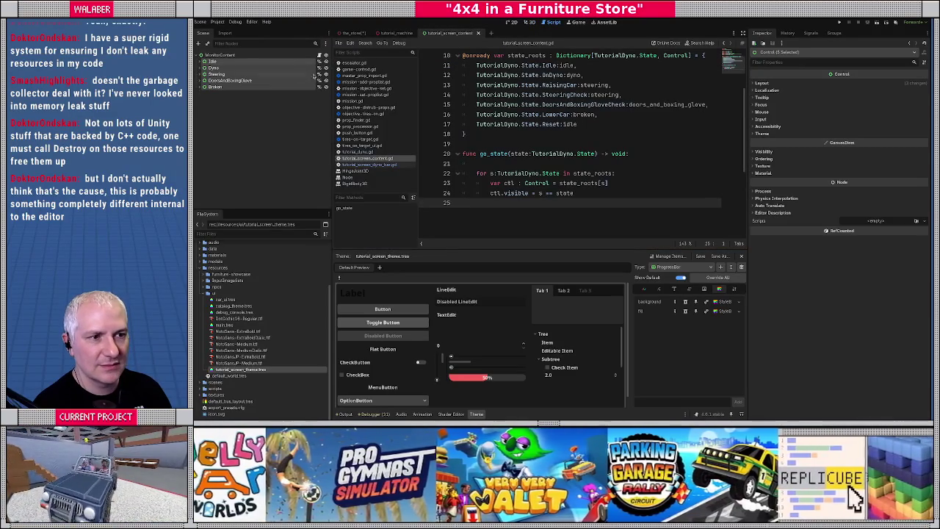
pyautogui.click(314, 76)
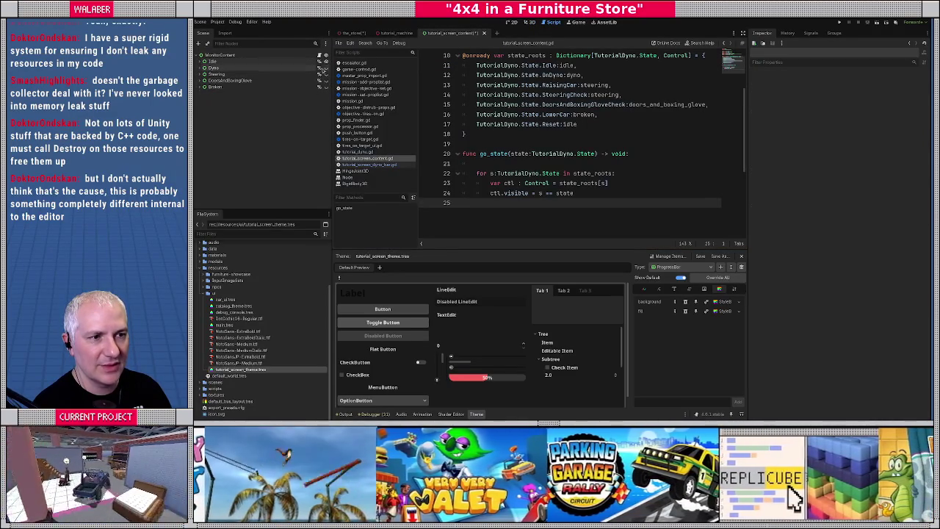
pyautogui.hotkey('ctrl', 's')
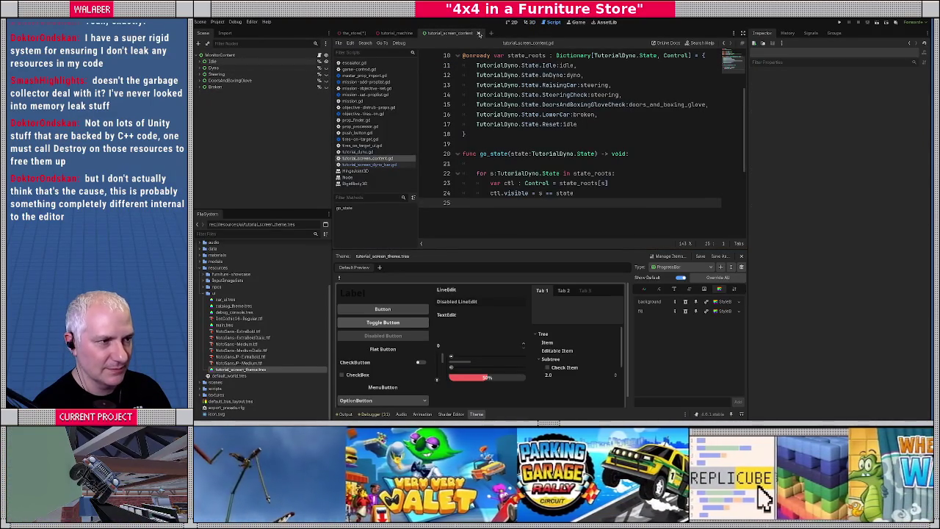
pyautogui.click(391, 34)
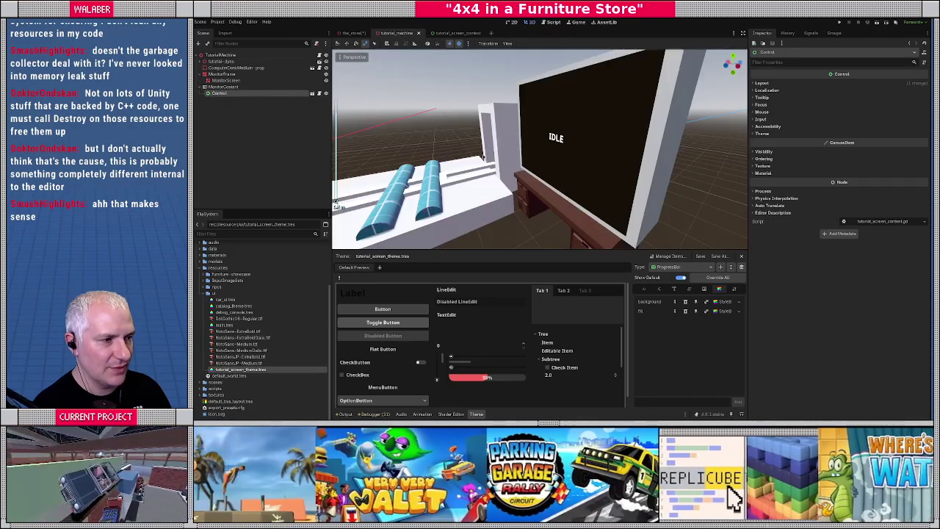
pyautogui.scroll(-10, 539, 146)
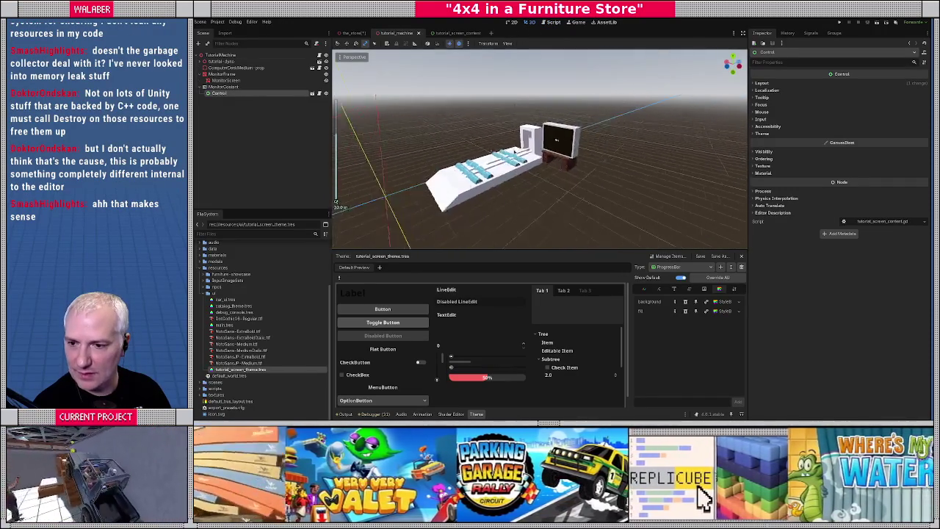
pyautogui.scroll(5, 540, 147)
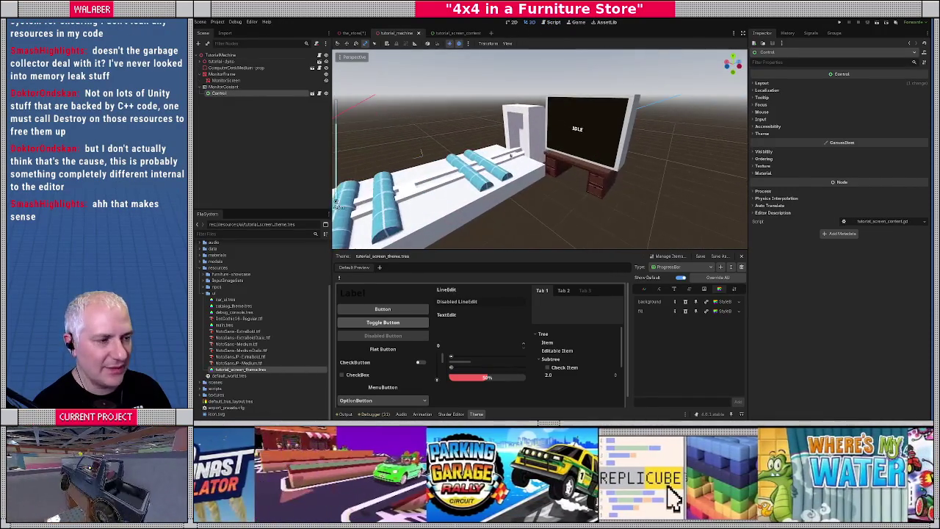
pyautogui.scroll(2, 540, 147)
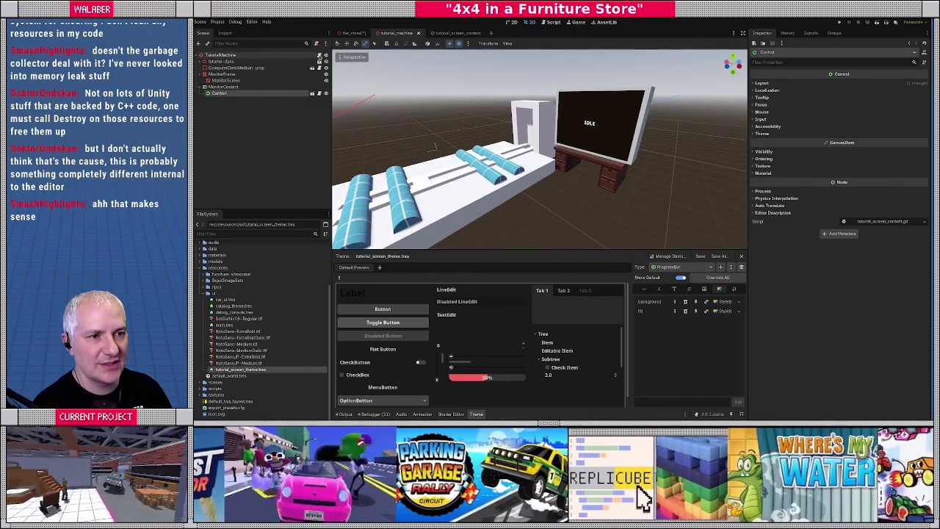
pyautogui.click(319, 56)
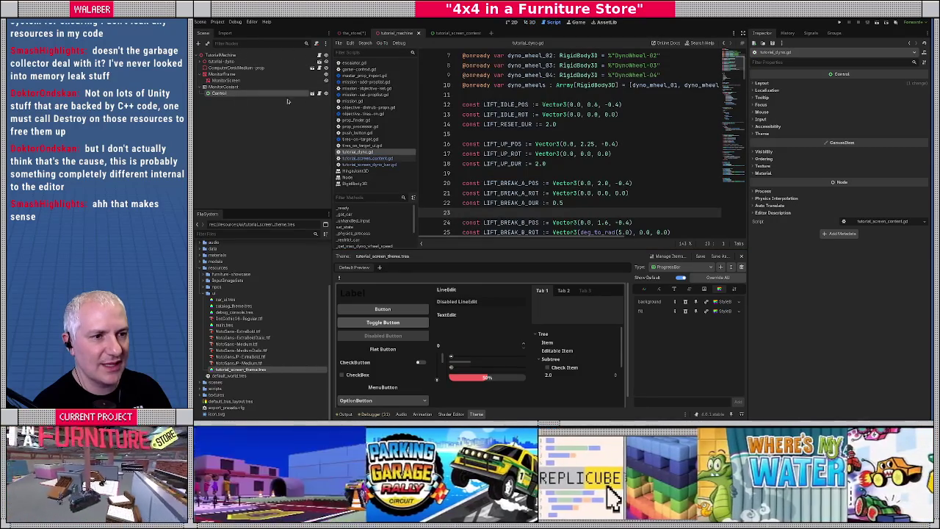
# Rename the Control node to MonitorContent and its viewport to MonitorContentViewport
pyautogui.doubleClick(263, 95)
pyautogui.write('Monitor')
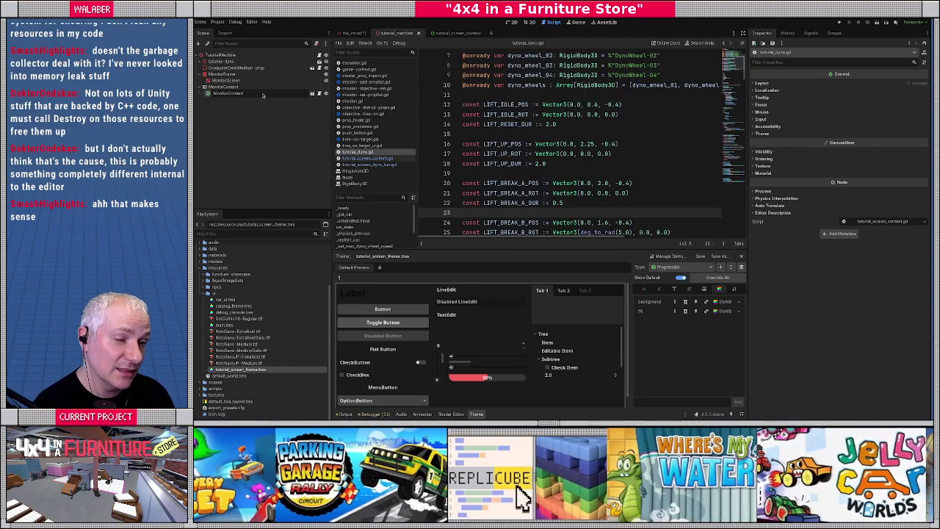
pyautogui.press('Return')
pyautogui.click(247, 87)
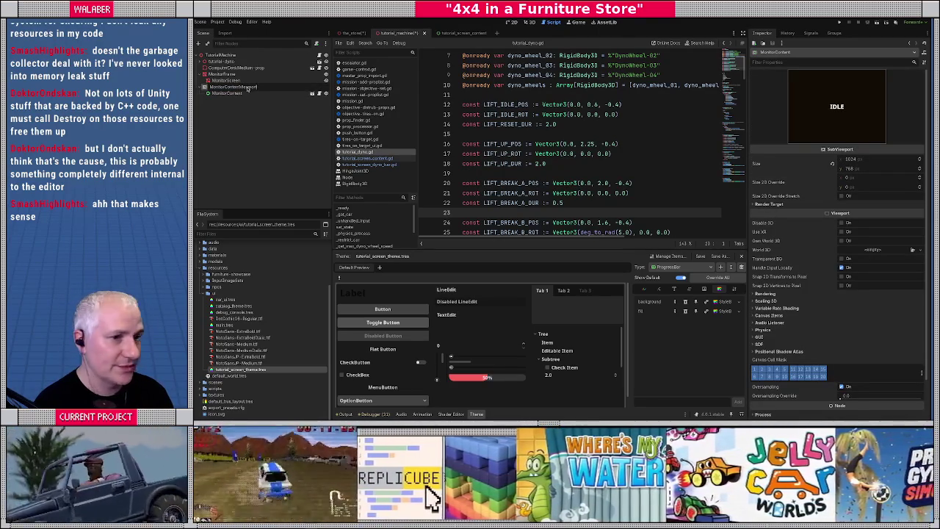
pyautogui.click(228, 93)
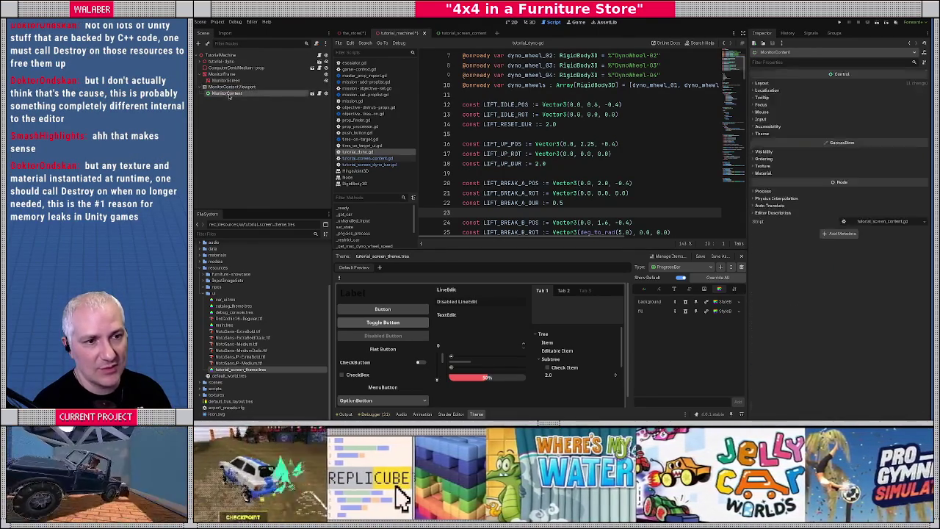
pyautogui.scroll(1, 478, 127)
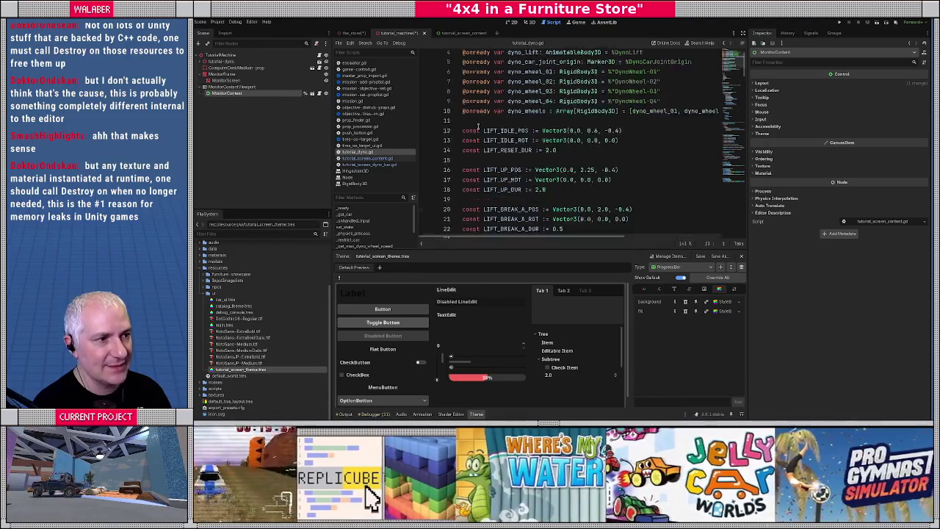
pyautogui.scroll(1, 478, 127)
pyautogui.moveTo(234, 94); pyautogui.dragTo(464, 155)
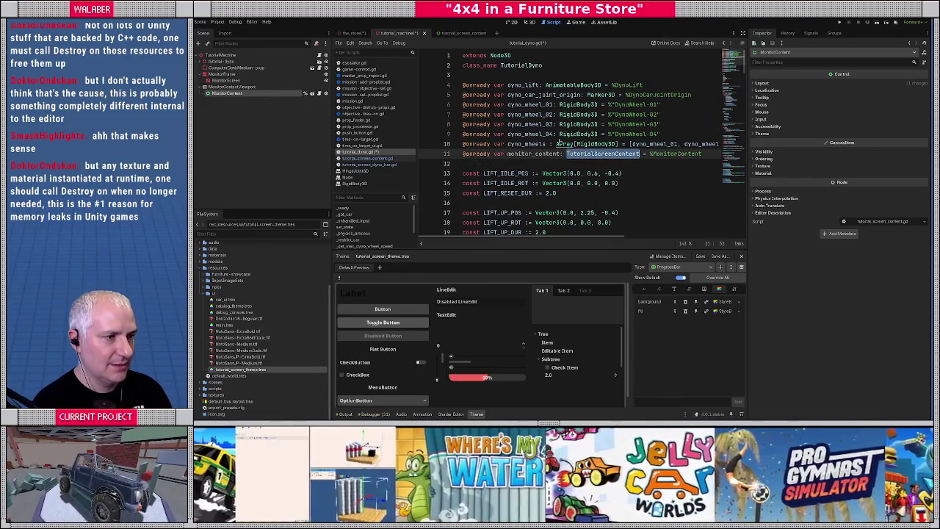
pyautogui.click(743, 33)
# After _state = s in set_state, call monitor_content.go_state(s) and save the script
pyautogui.scroll(-12, 400, 156)
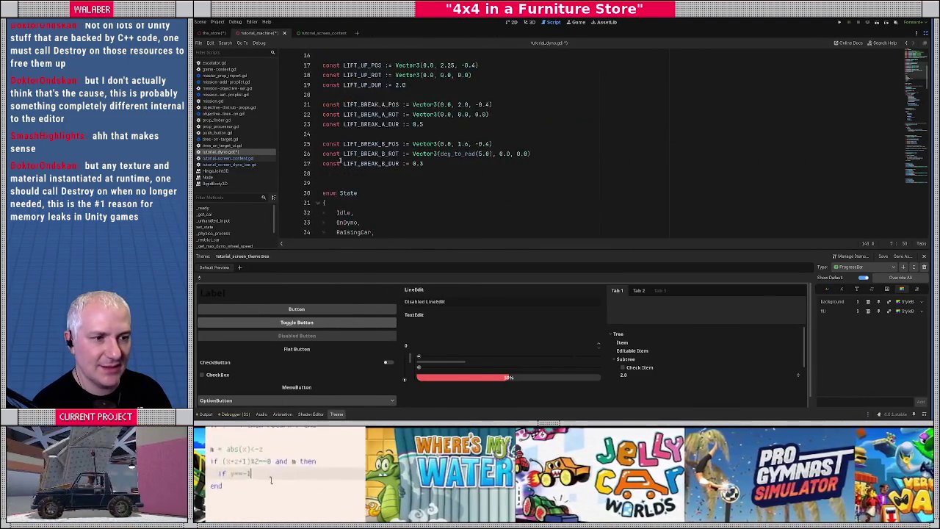
pyautogui.scroll(-6, 339, 166)
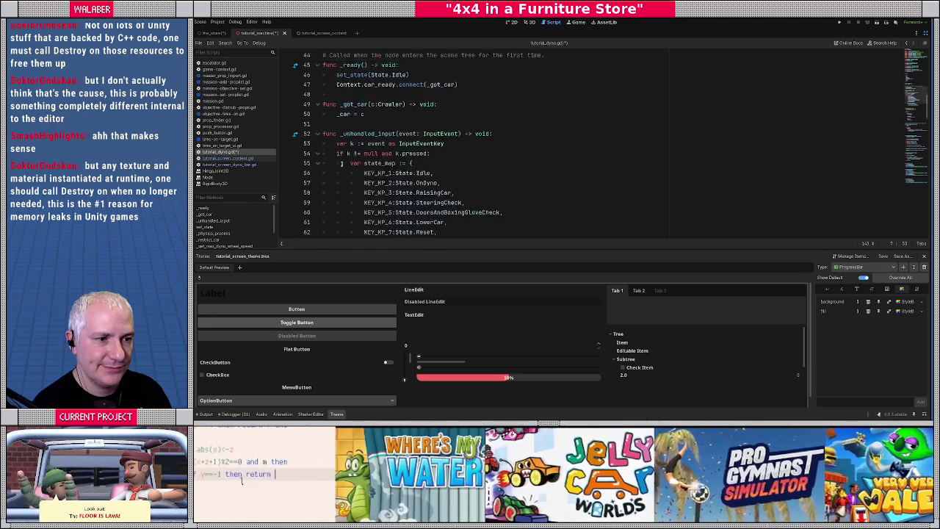
pyautogui.scroll(-2, 380, 193)
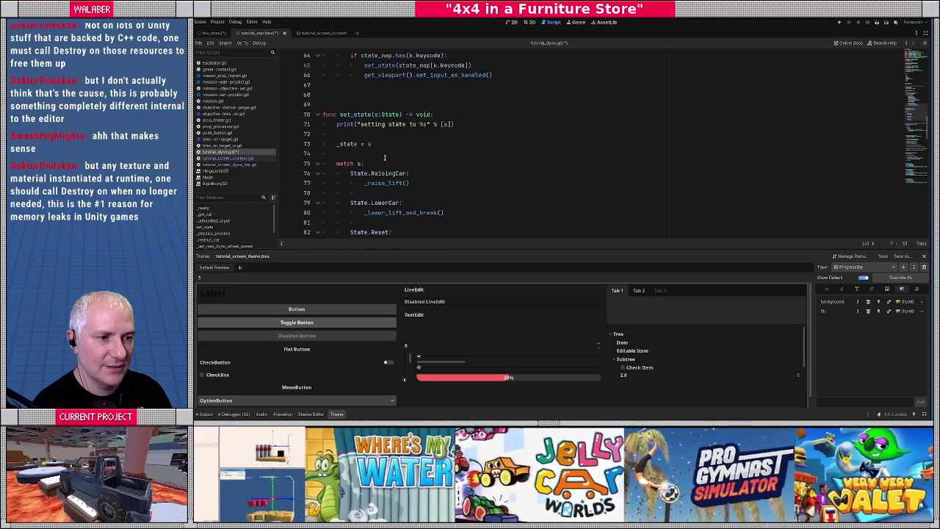
pyautogui.click(384, 144)
pyautogui.press('Return')
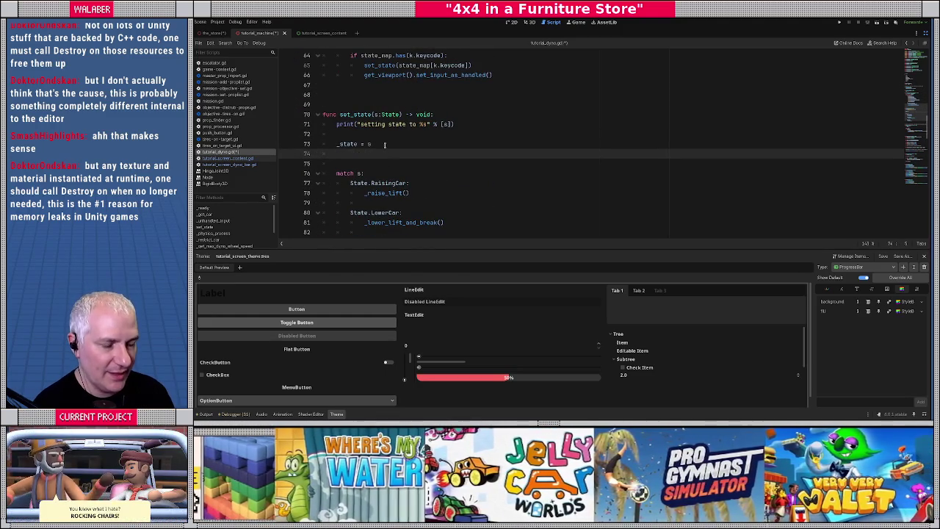
pyautogui.write('monitor_content')
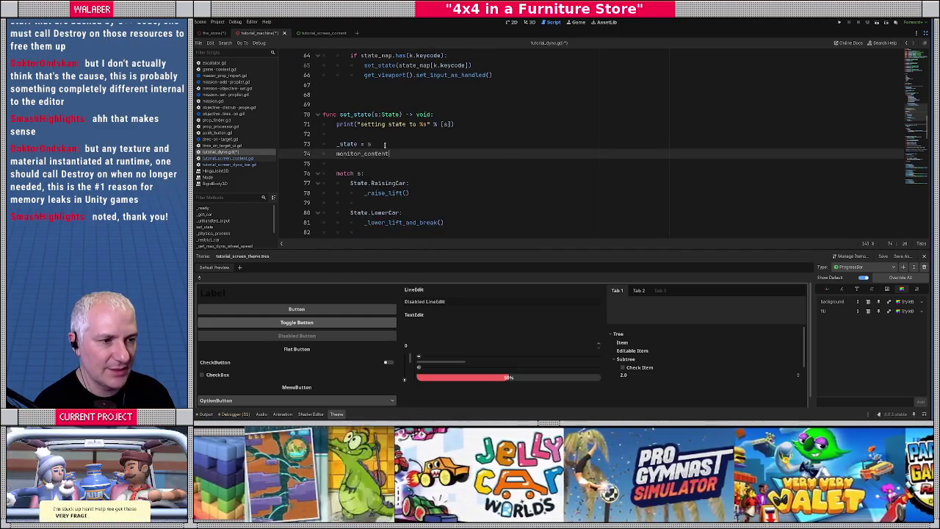
pyautogui.write('.set')
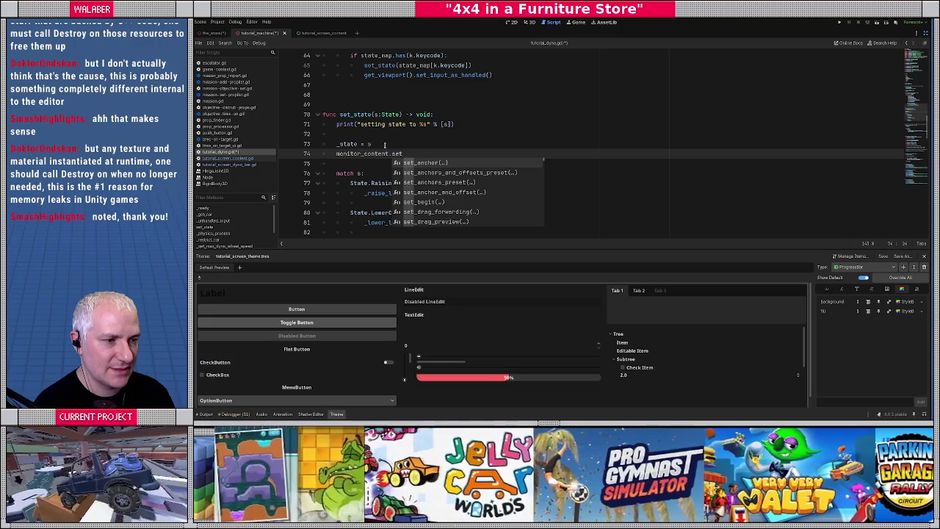
pyautogui.press('BackSpace')
pyautogui.press('BackSpace')
pyautogui.write('ta')
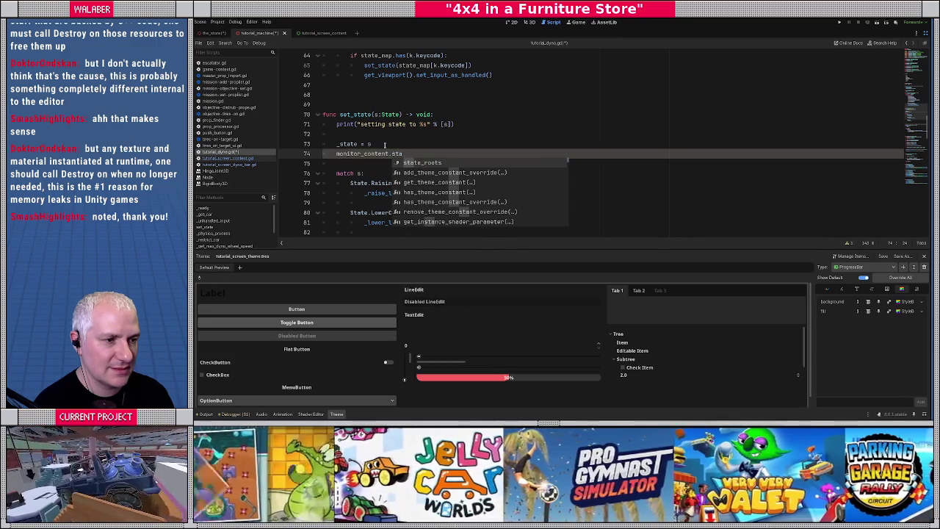
pyautogui.write('te')
pyautogui.press('Down')
pyautogui.press('Down')
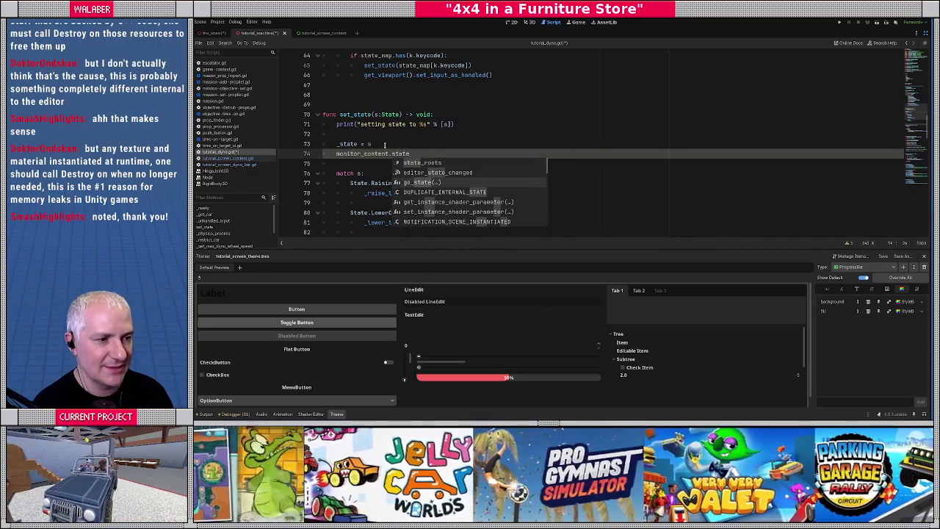
pyautogui.press('Return')
pyautogui.write('s')
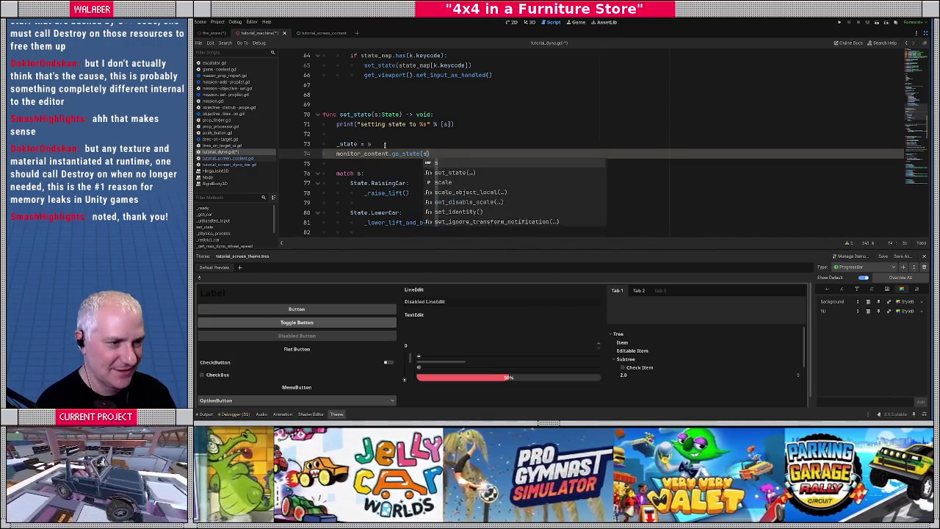
pyautogui.hotkey('ctrl', 's')
# Restore the editor docks and run the game with F5 to test
pyautogui.click(420, 125)
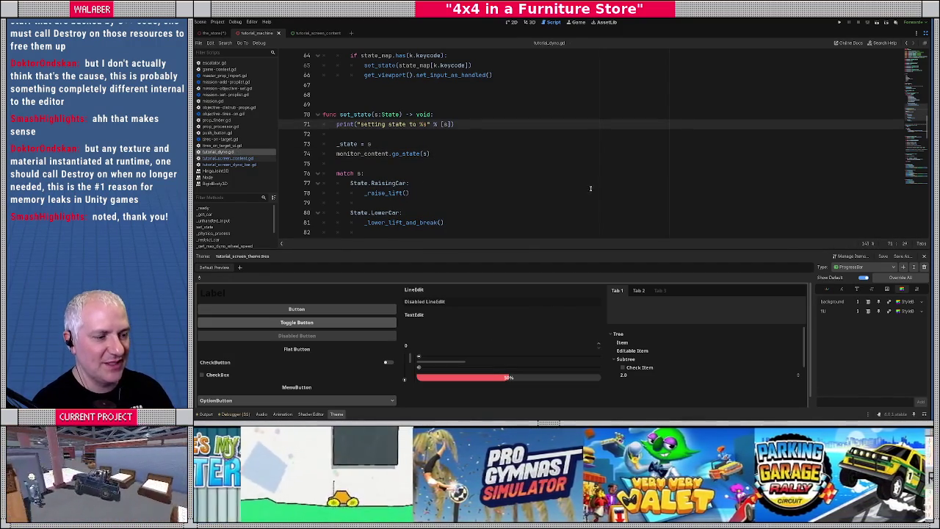
pyautogui.click(926, 43)
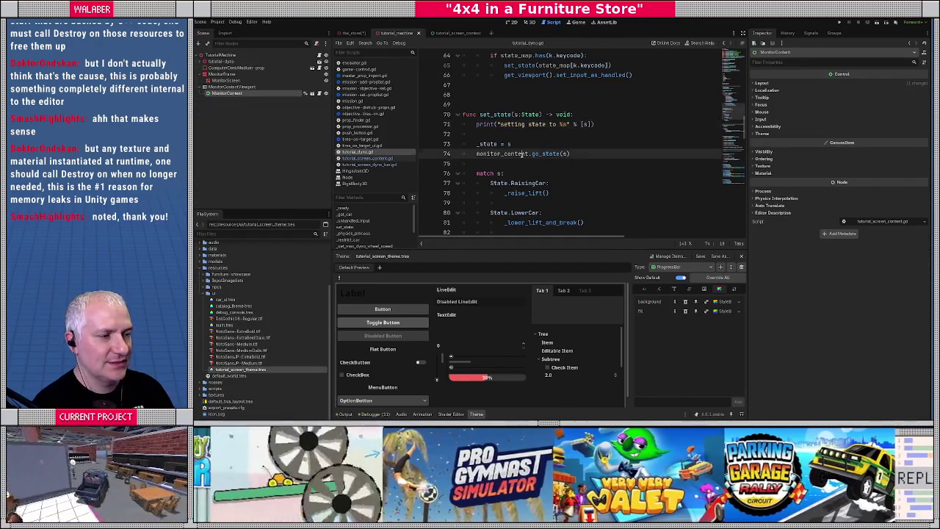
pyautogui.press('F5')
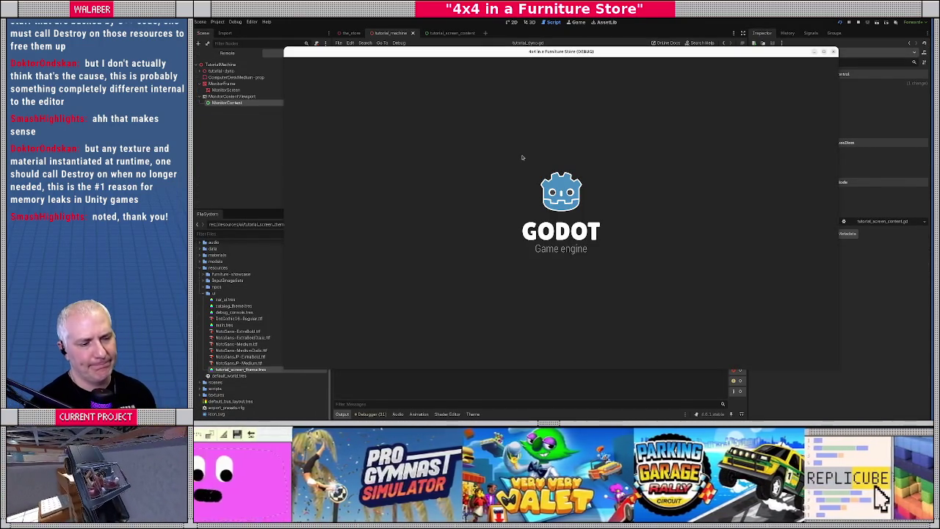
pyautogui.press('Return')
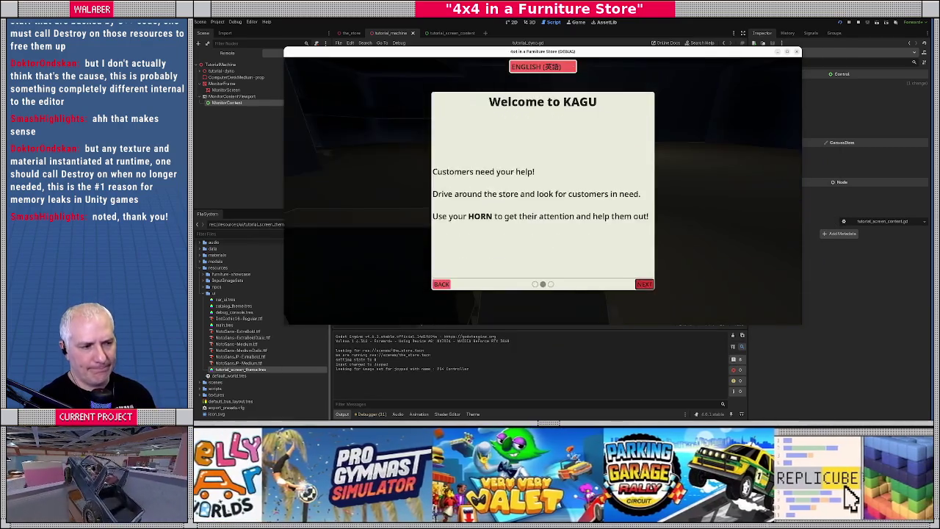
pyautogui.press('Return')
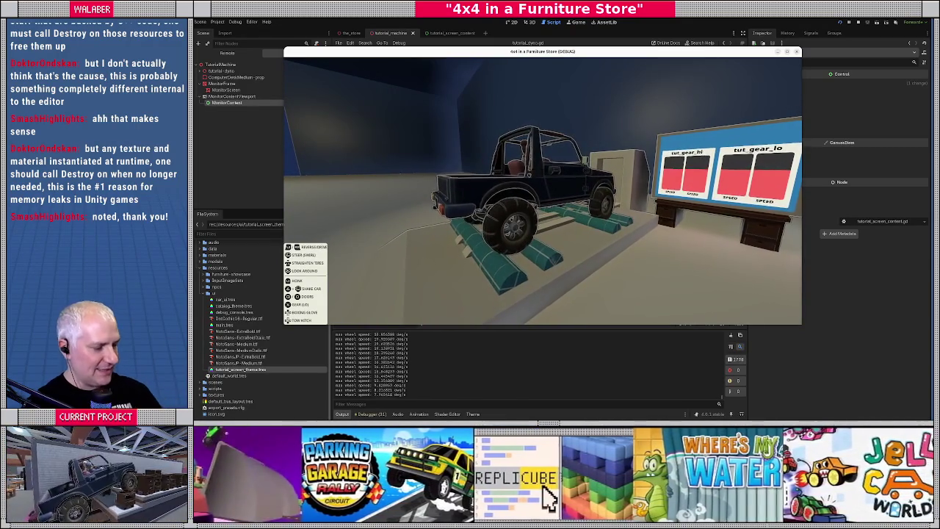
pyautogui.press('0')
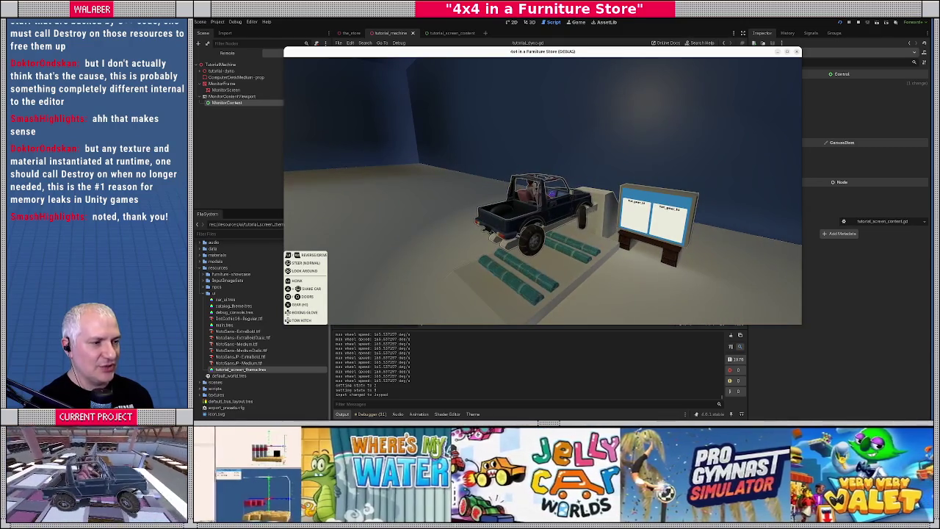
pyautogui.press('4')
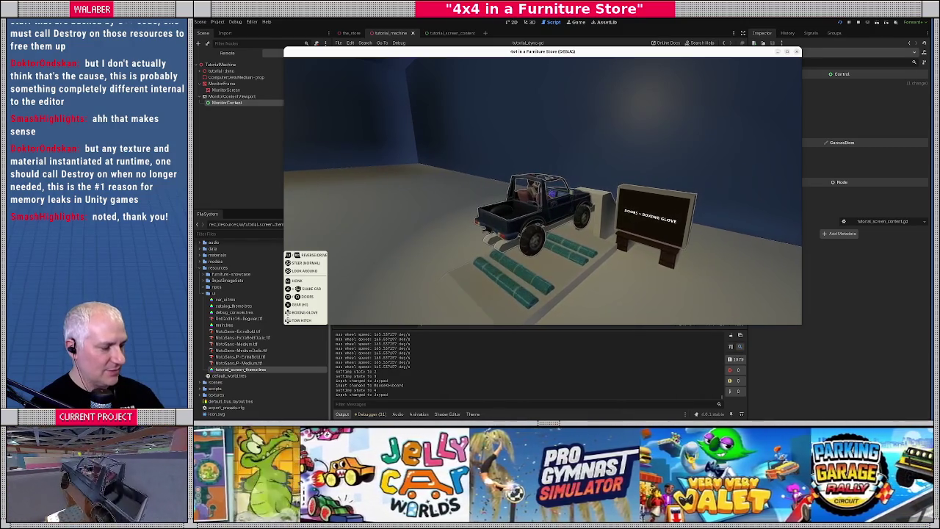
pyautogui.press('5')
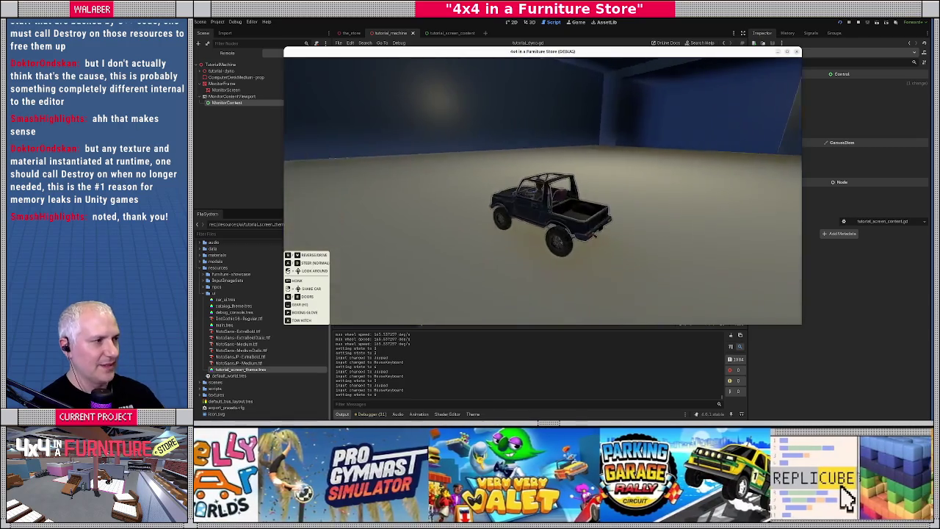
pyautogui.press('F8')
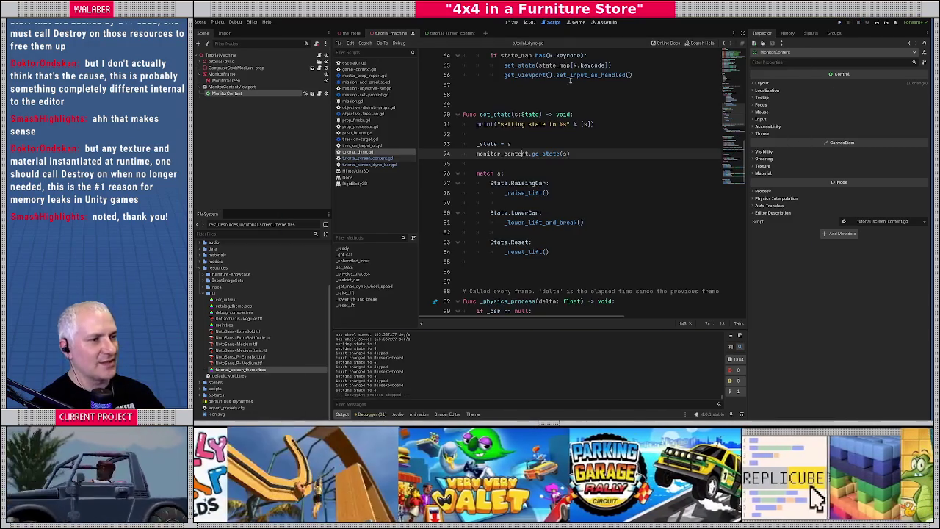
# Open tutorial_screen_content.gd from MonitorContent and select the go_state loop header
pyautogui.click(446, 33)
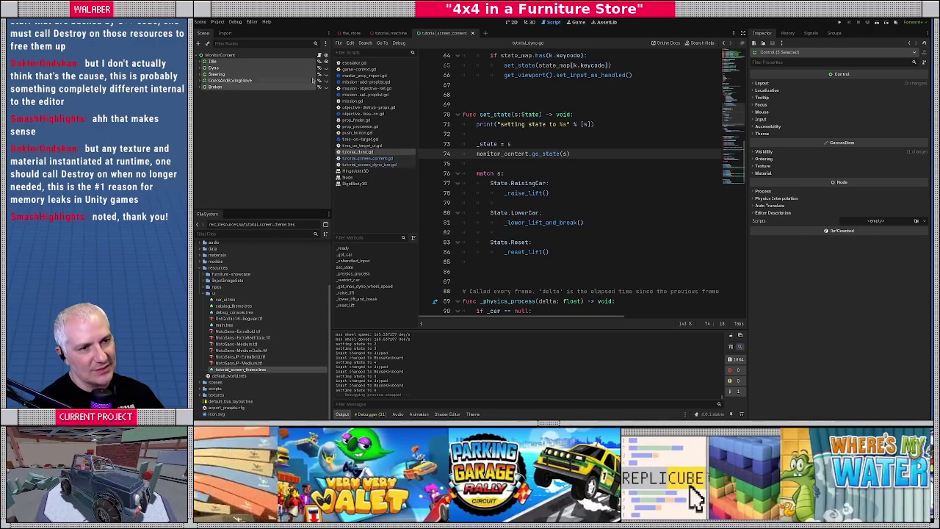
pyautogui.click(318, 55)
pyautogui.click(525, 173)
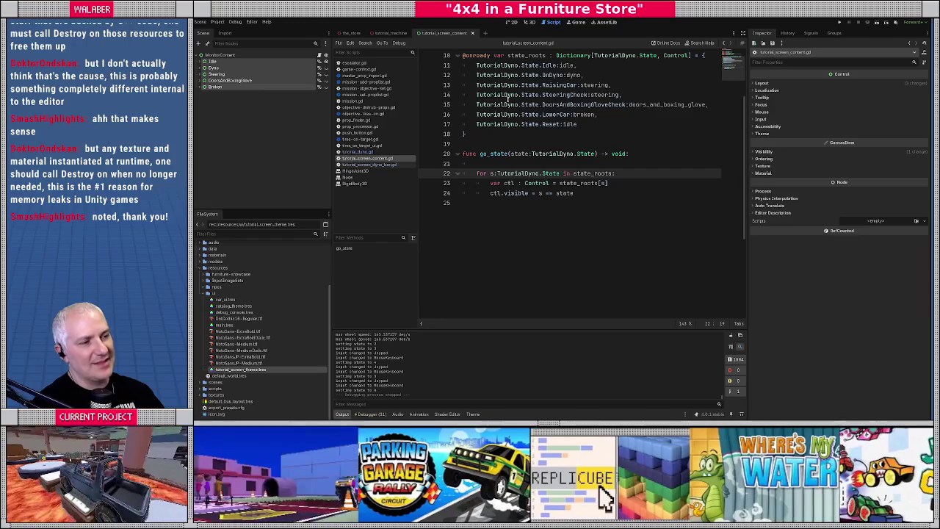
pyautogui.moveTo(491, 173); pyautogui.dragTo(602, 173)
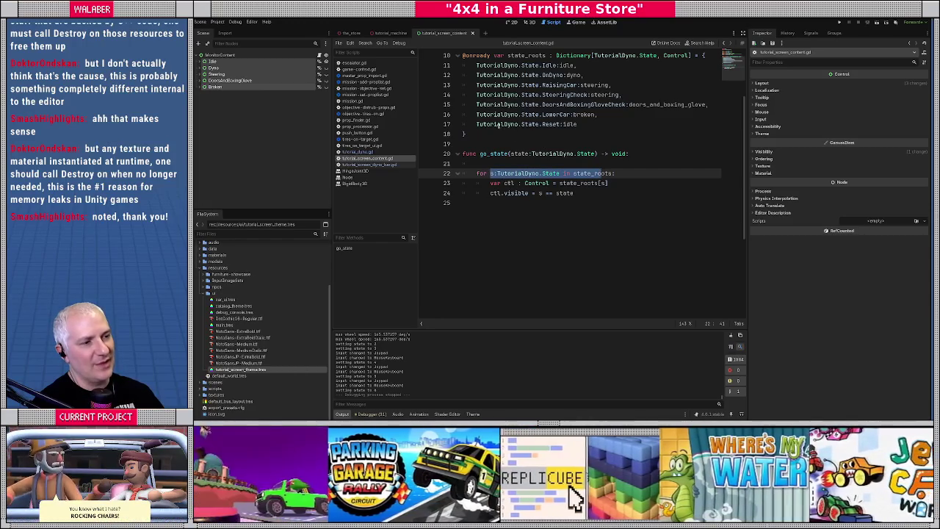
# Check the 'idle' entries on lines 17 and 11, then put the caret on empty line 21
pyautogui.moveTo(502, 125); pyautogui.dragTo(580, 125)
pyautogui.doubleClick(572, 125)
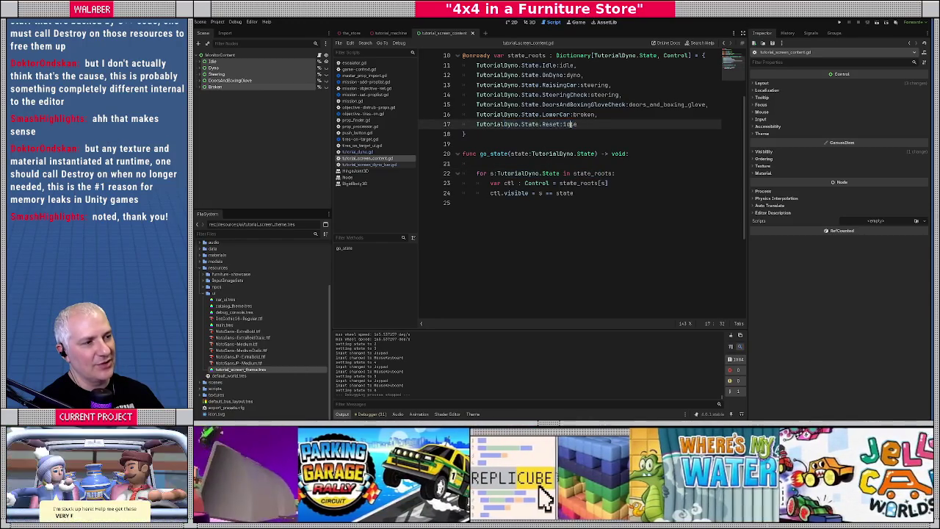
pyautogui.doubleClick(567, 65)
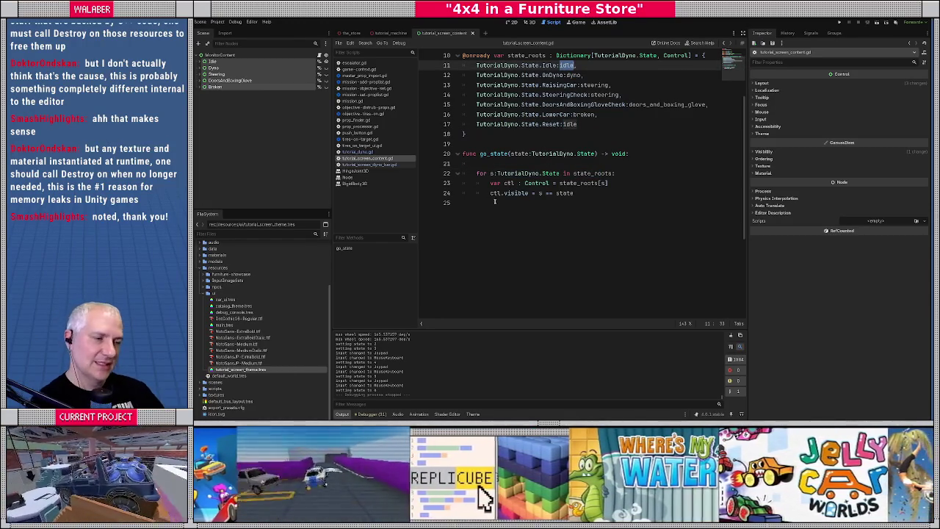
pyautogui.click(487, 165)
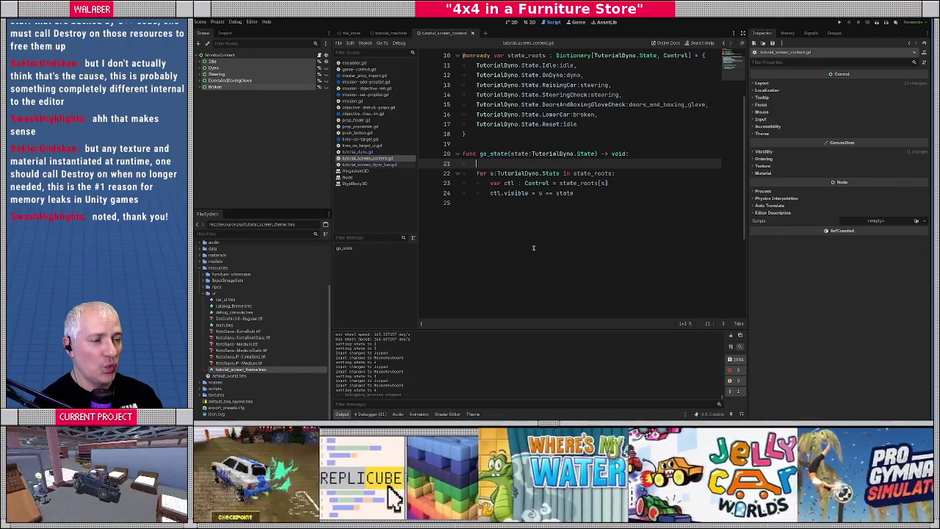
# Add 'var on_ctl : Control = state_roots.get(state, null)' to go_state, followed by a blank line
pyautogui.write('var ')
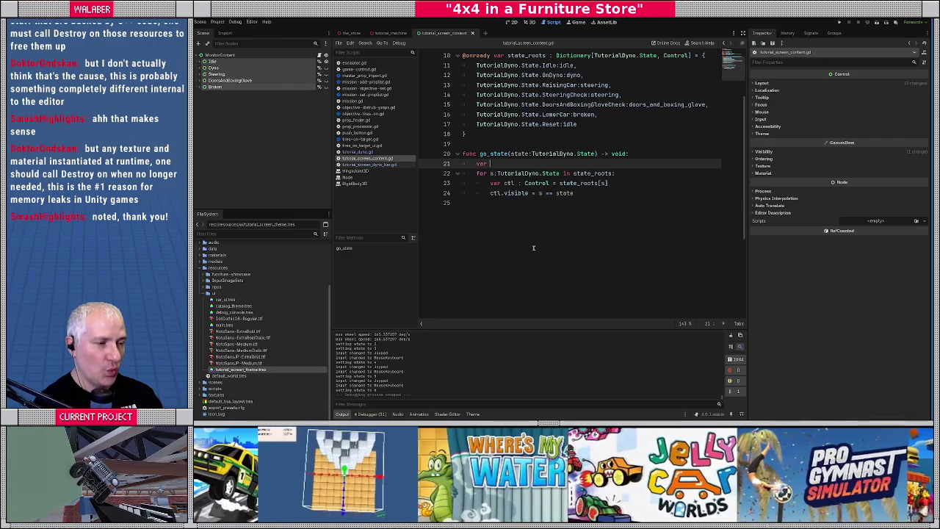
pyautogui.write('on_Ctl')
pyautogui.press('BackSpace')
pyautogui.press('BackSpace')
pyautogui.press('BackSpace')
pyautogui.write('ctl')
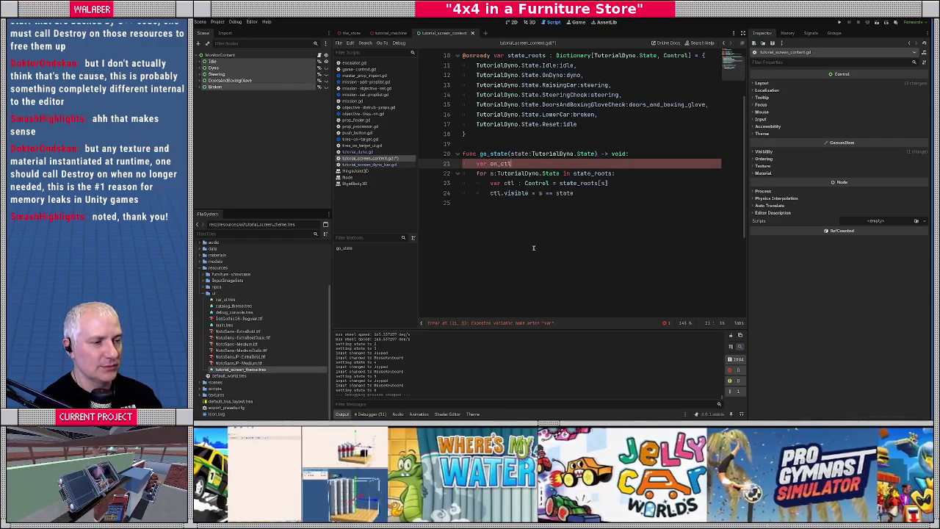
pyautogui.write(' : Control')
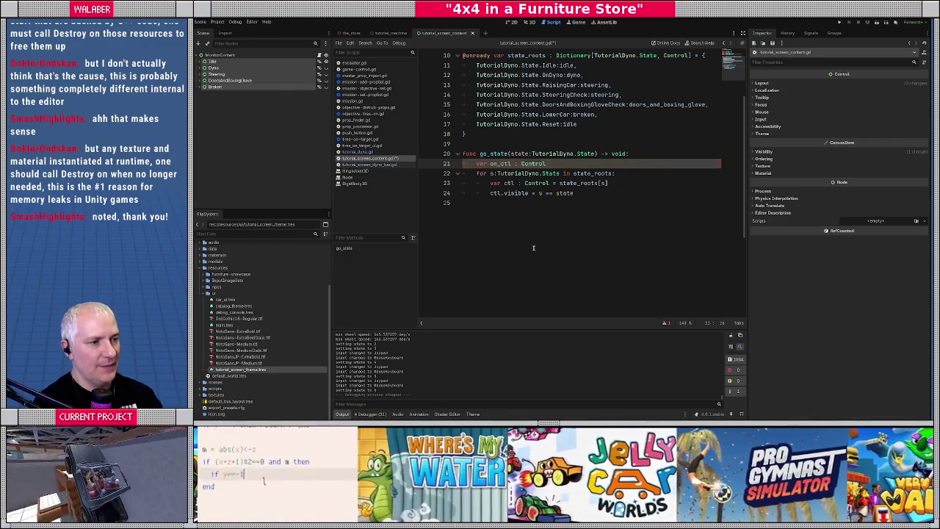
pyautogui.write(' = state_r')
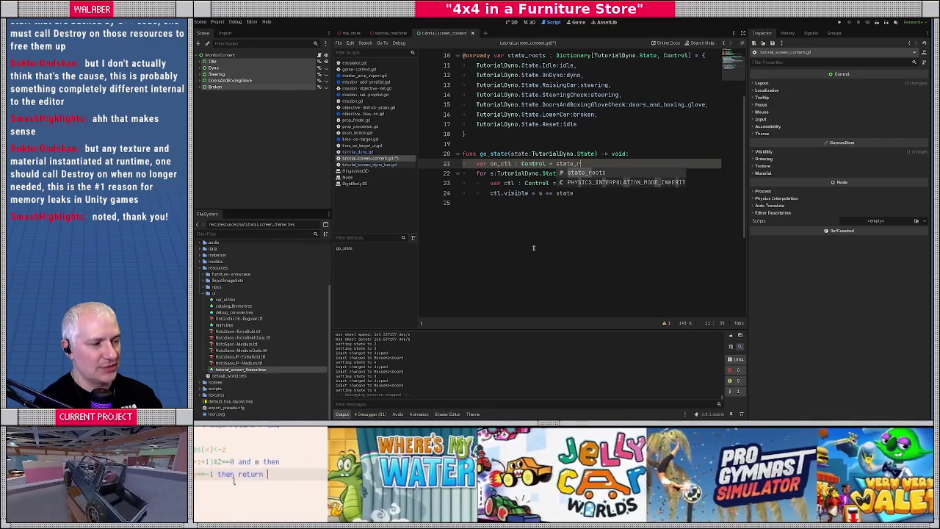
pyautogui.press('Return')
pyautogui.write('.get(stat')
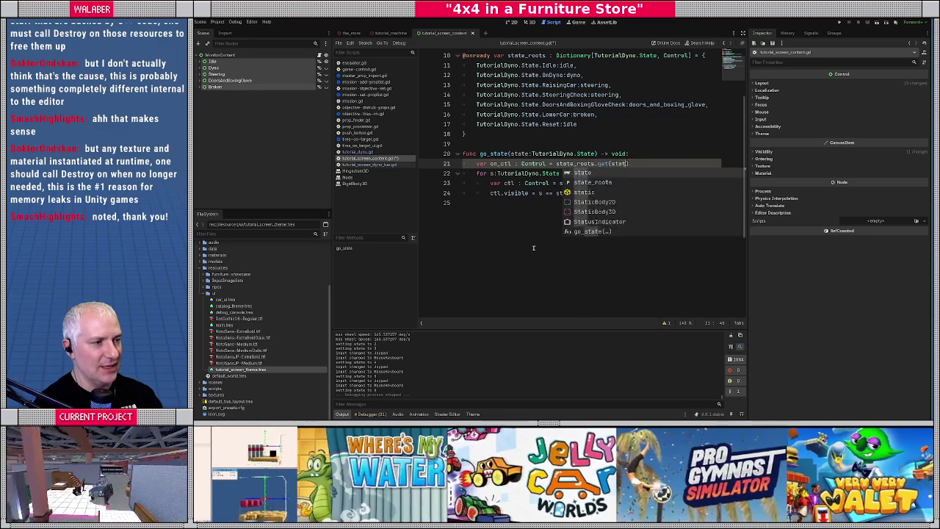
pyautogui.write('e, null')
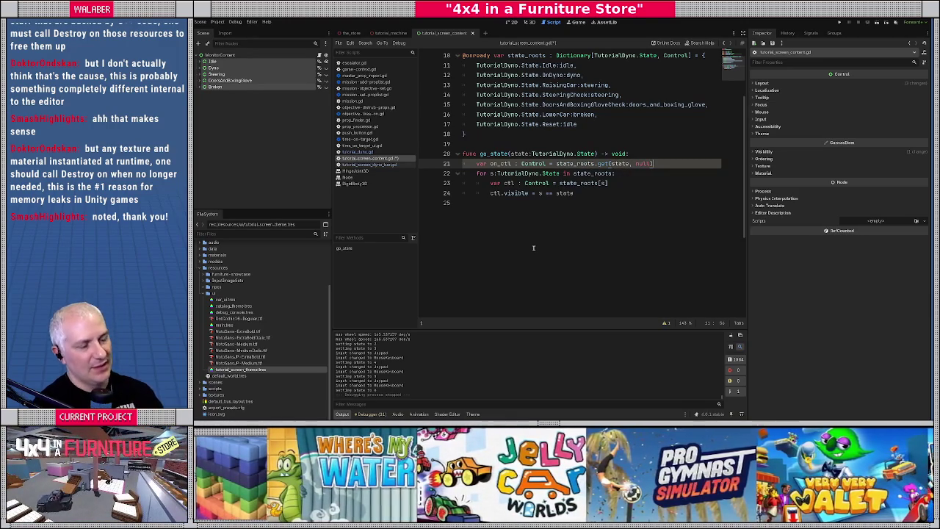
pyautogui.press('Return')
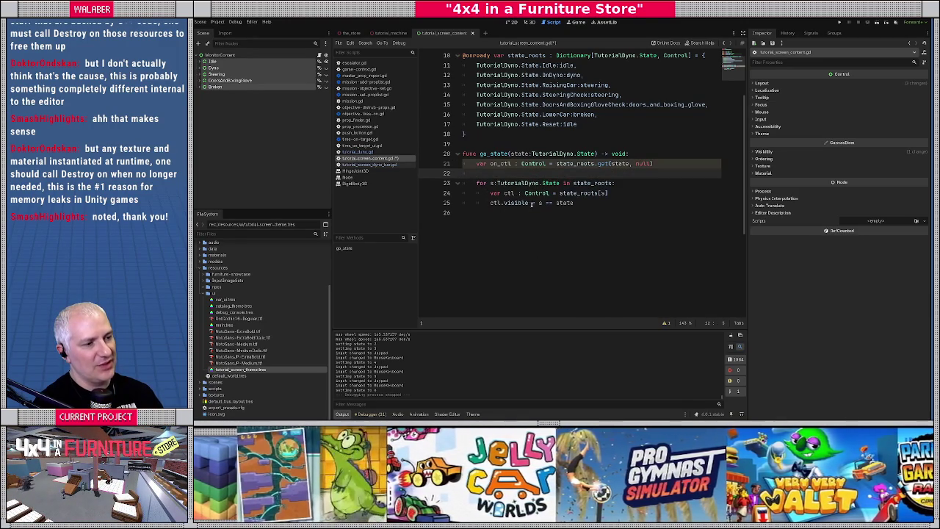
# Replace the s == state comparison on line 25 with ctl == on_ctl
pyautogui.moveTo(539, 204); pyautogui.dragTo(606, 204)
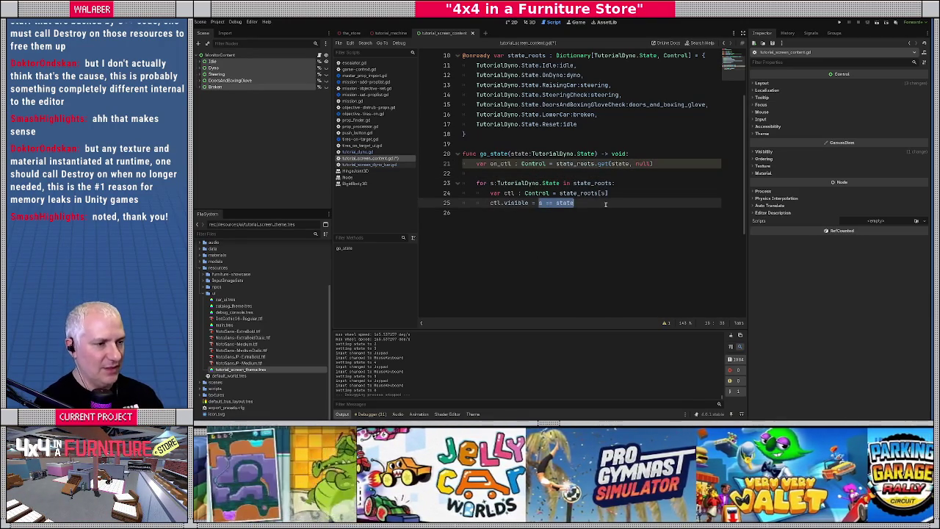
pyautogui.write('ctl == on_')
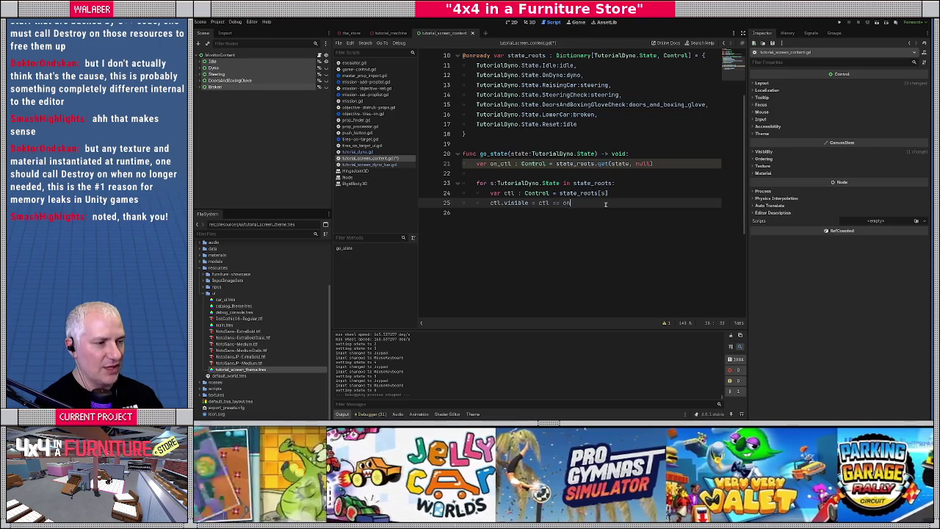
pyautogui.press('Return')
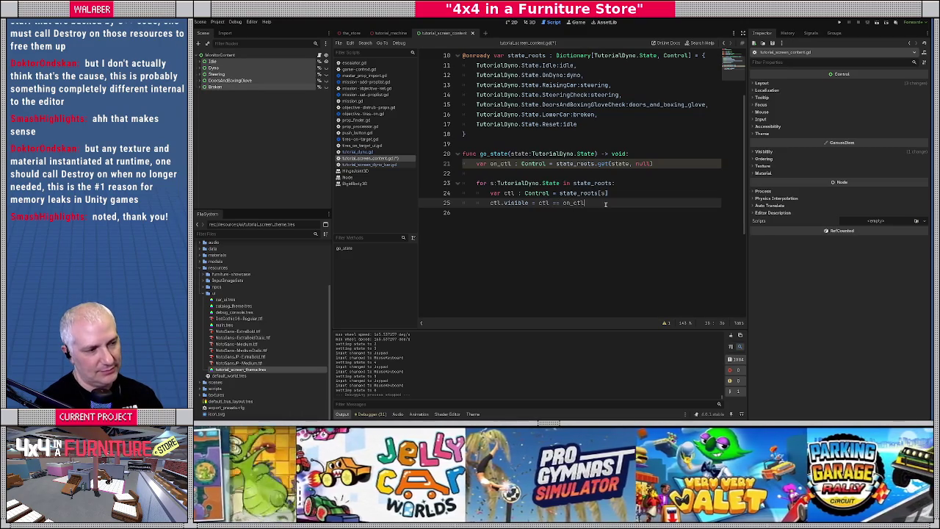
pyautogui.scroll(3, 605, 204)
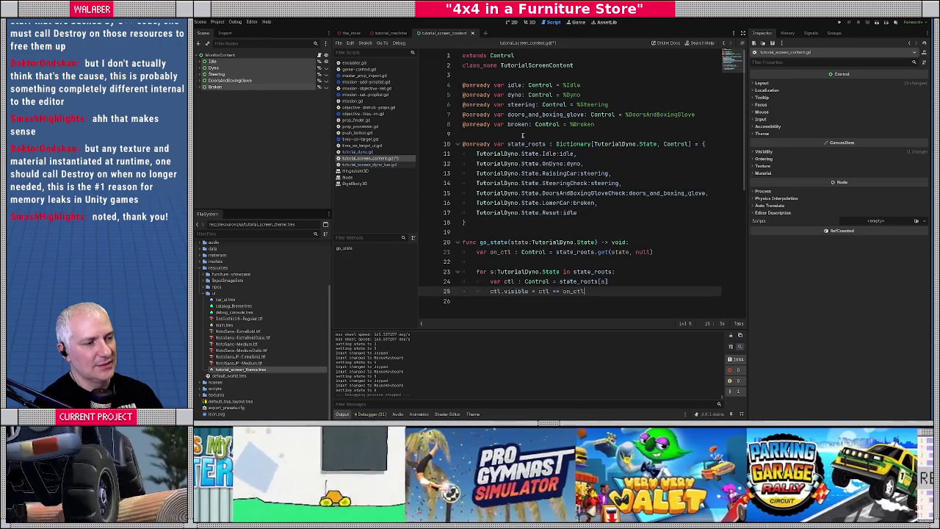
pyautogui.scroll(-3, 522, 135)
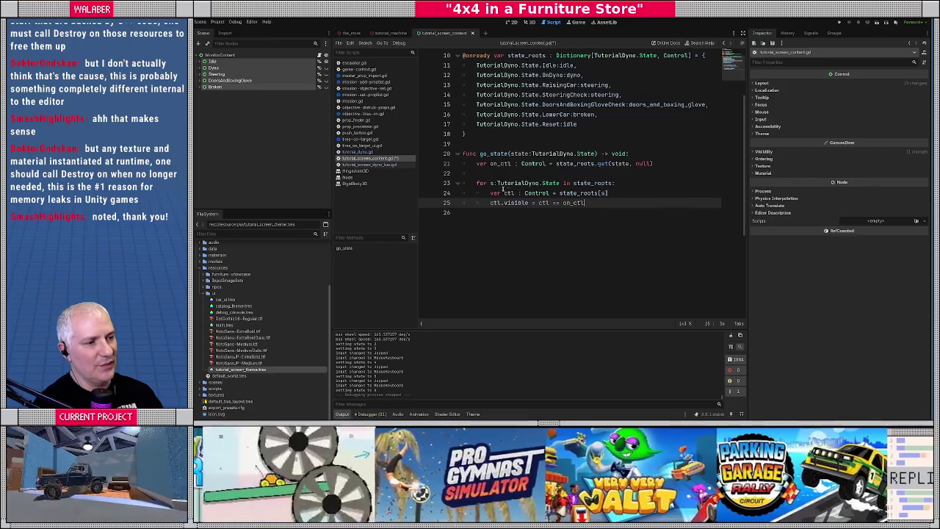
# Rewrite the loop header as 'ctl : Control in state_roots', then undo that change
pyautogui.moveTo(490, 183); pyautogui.dragTo(634, 183)
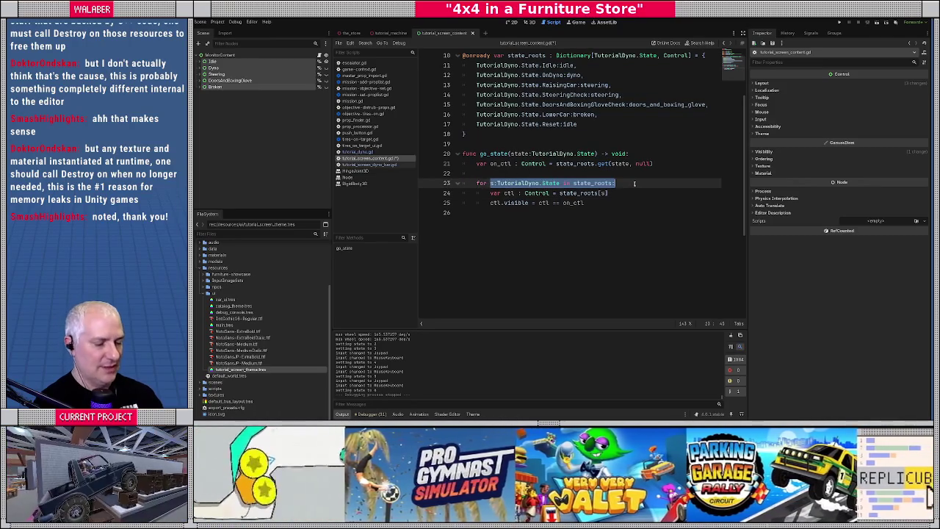
pyautogui.write('ctl : Control in state_')
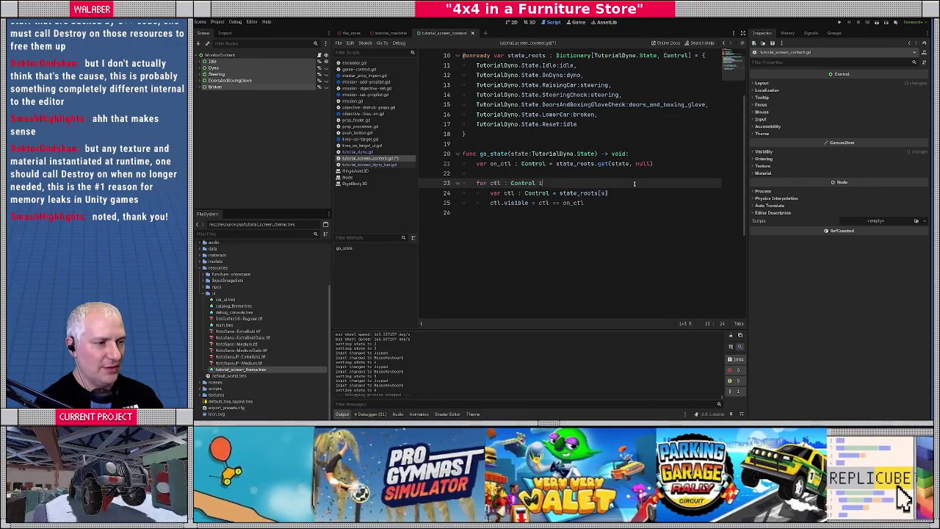
pyautogui.write('roots')
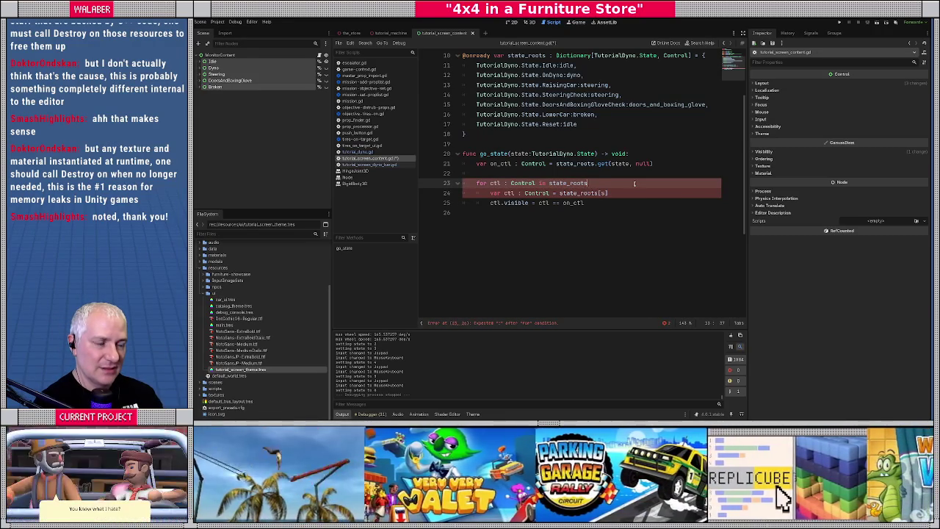
pyautogui.hotkey('ctrl', 'z')
pyautogui.hotkey('ctrl', 'z')
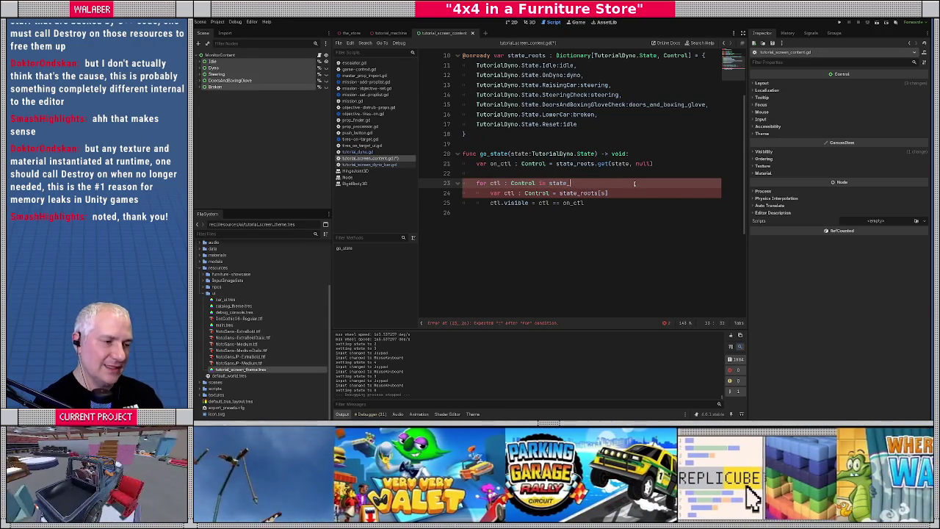
# Save the edited script and launch the game with F5
pyautogui.click(576, 173)
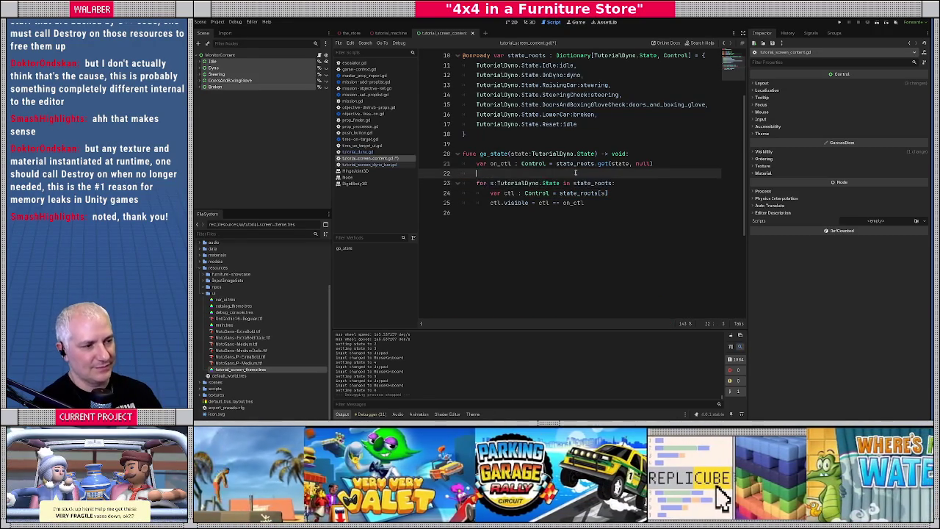
pyautogui.press('F5')
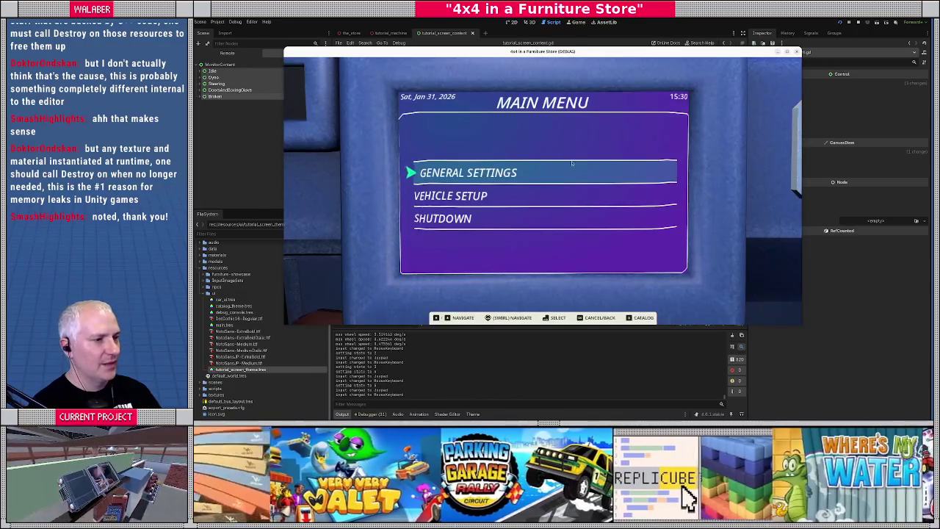
# Stop the running game and review go_state and the state_roots dictionary in the script
pyautogui.click(857, 22)
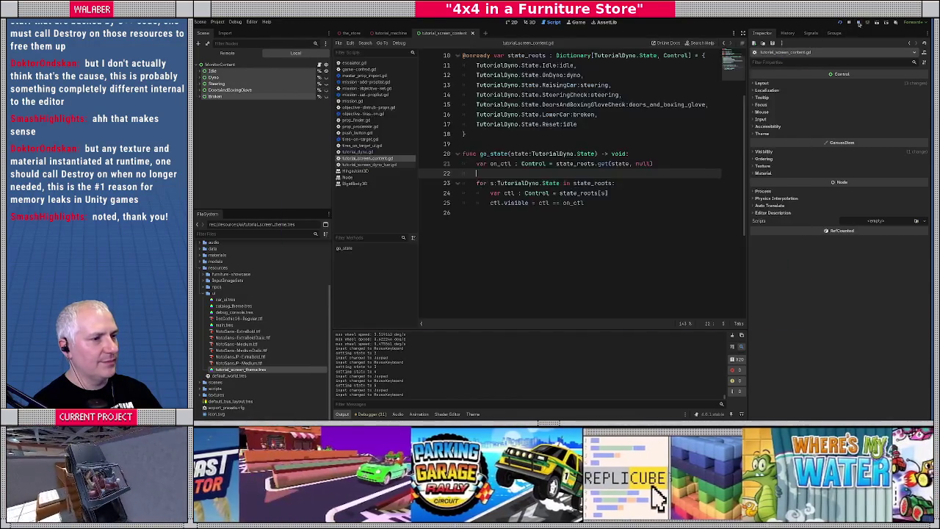
pyautogui.click(506, 152)
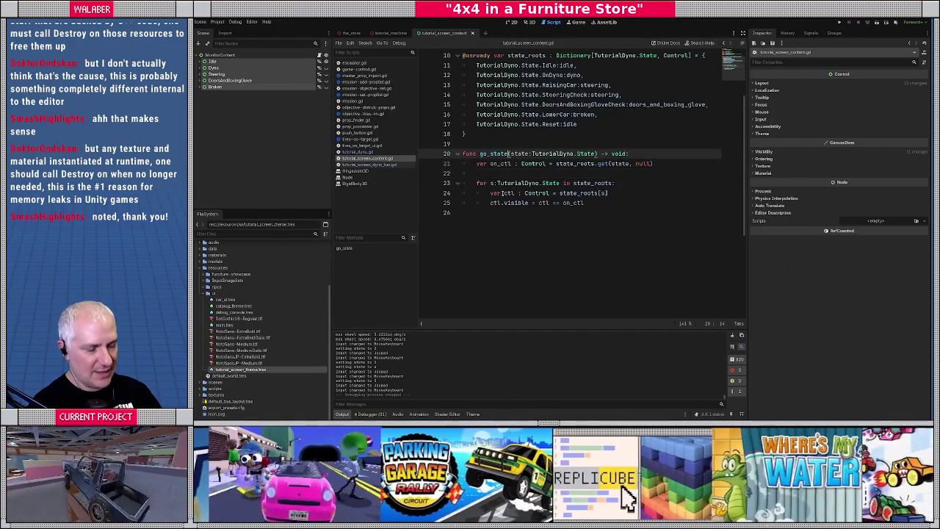
pyautogui.click(485, 217)
pyautogui.scroll(2, 485, 223)
pyautogui.scroll(2, 485, 222)
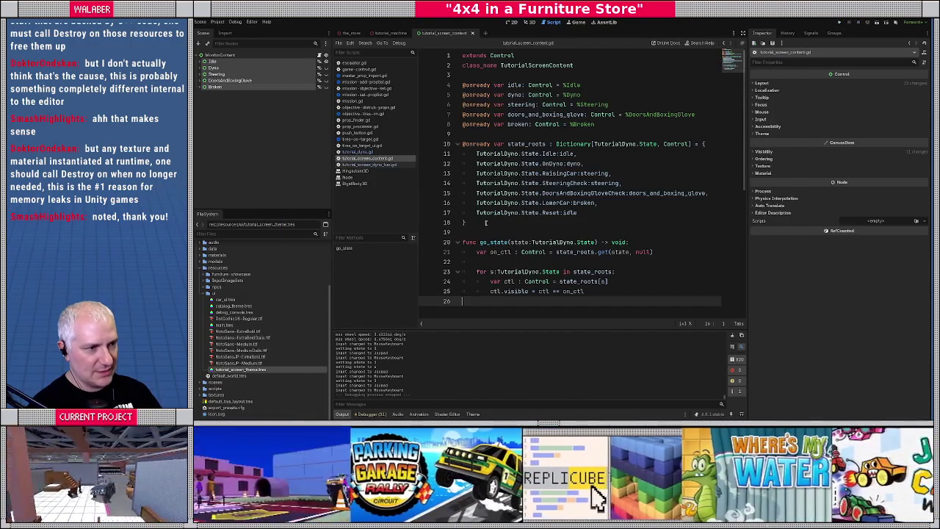
pyautogui.click(479, 138)
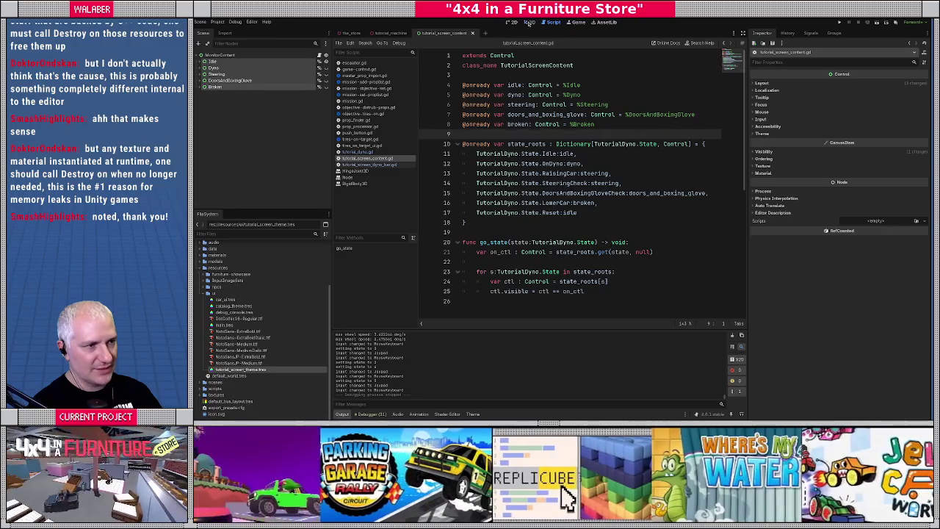
# Show the tutorial_machine scene in the 3D view and zoom out to the whole machine
pyautogui.click(530, 23)
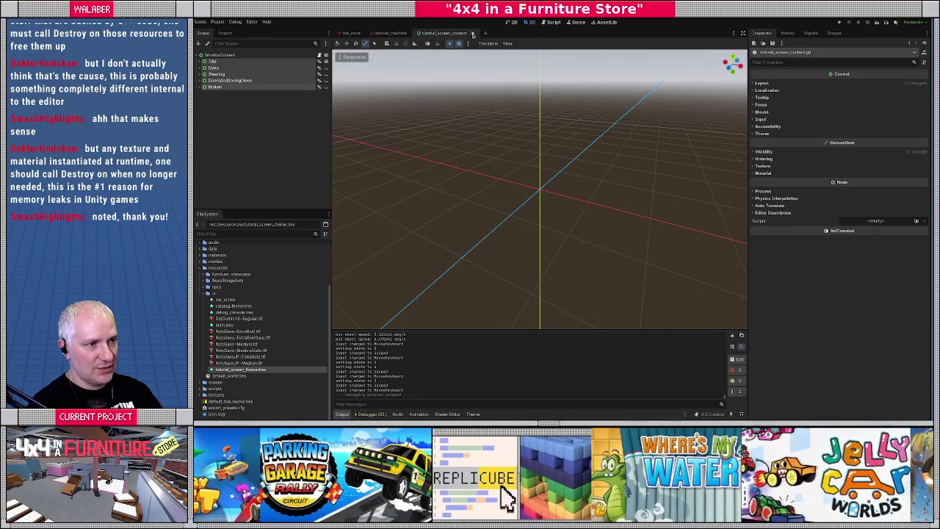
pyautogui.click(383, 34)
pyautogui.click(528, 22)
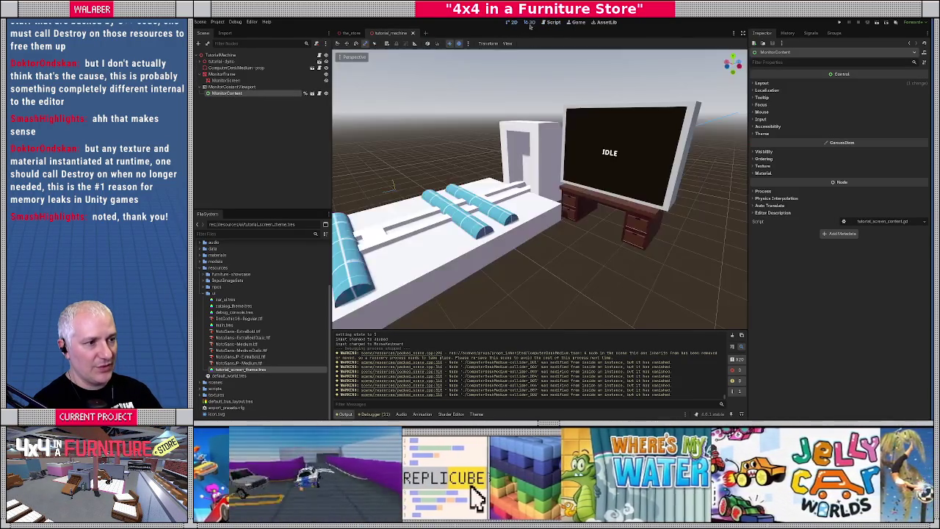
pyautogui.moveTo(547, 233)
pyautogui.mouseDown()
pyautogui.moveTo(572, 209)
pyautogui.moveTo(497, 218)
pyautogui.moveTo(491, 229)
pyautogui.mouseUp()
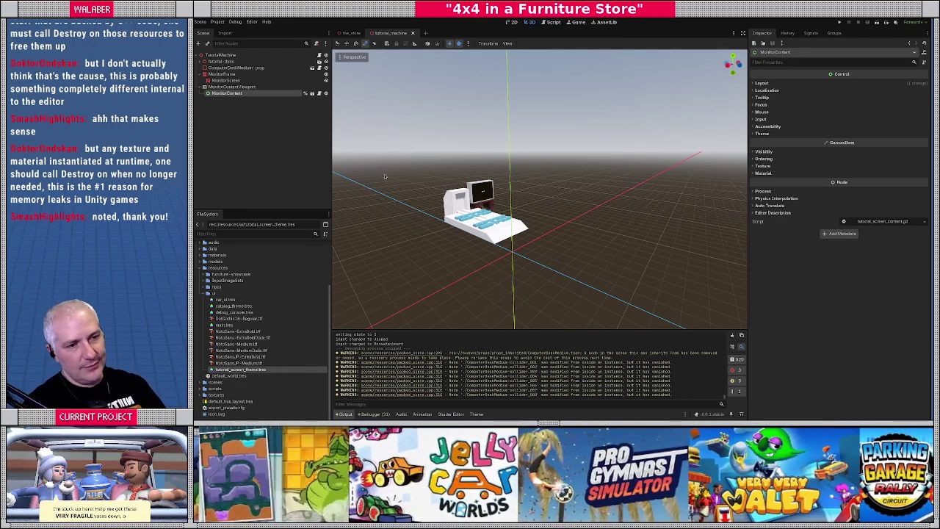
pyautogui.click(246, 87)
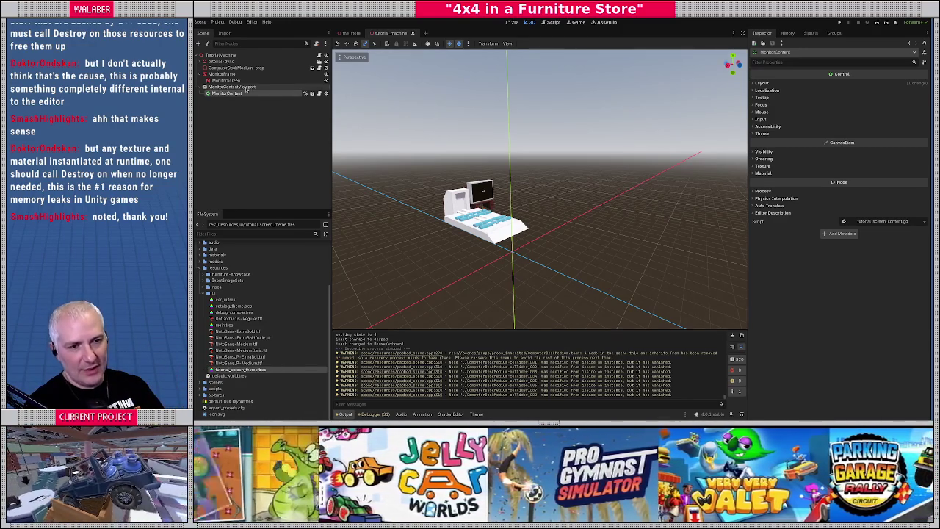
pyautogui.click(243, 94)
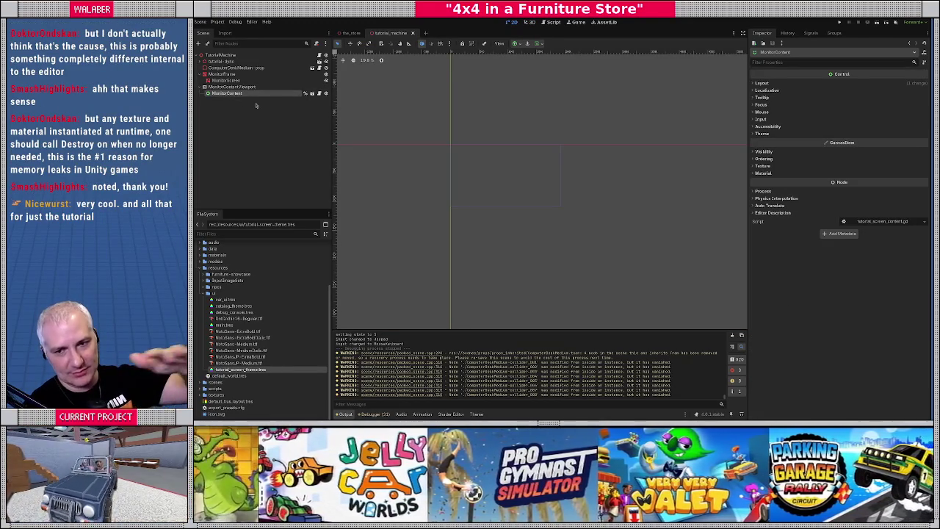
pyautogui.click(529, 22)
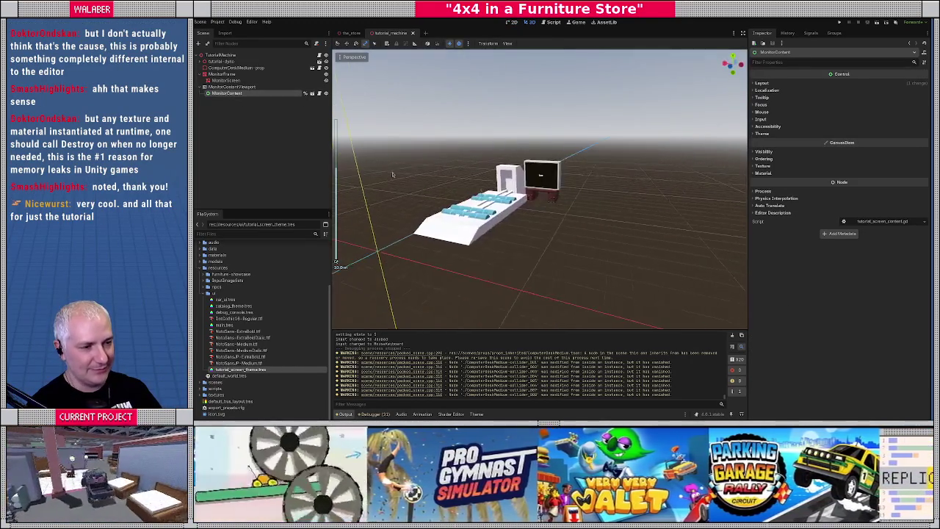
pyautogui.click(440, 235)
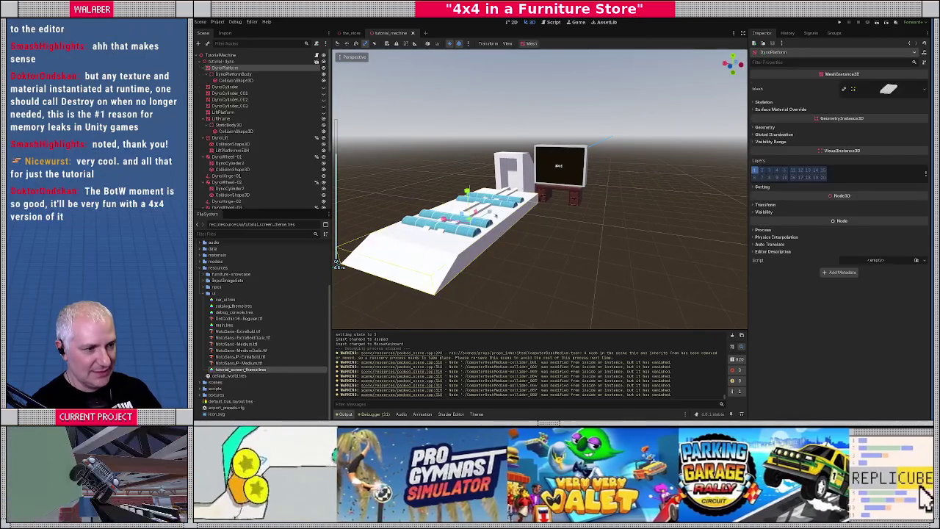
pyautogui.press('f')
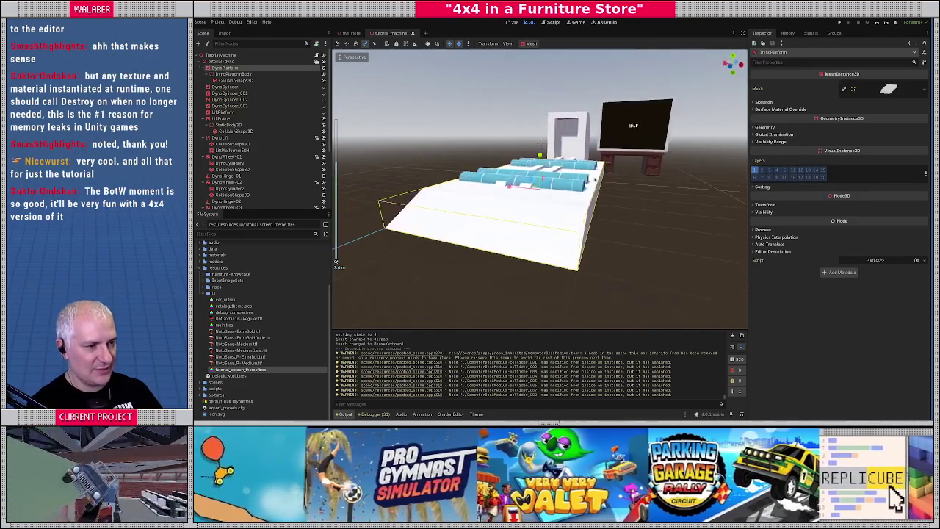
pyautogui.moveTo(337, 261); pyautogui.dragTo(563, 179)
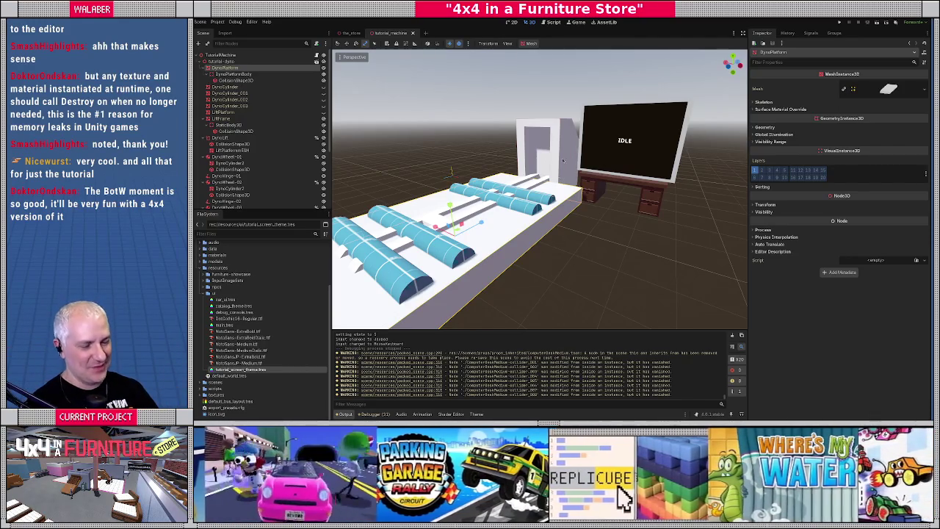
pyautogui.click(572, 231)
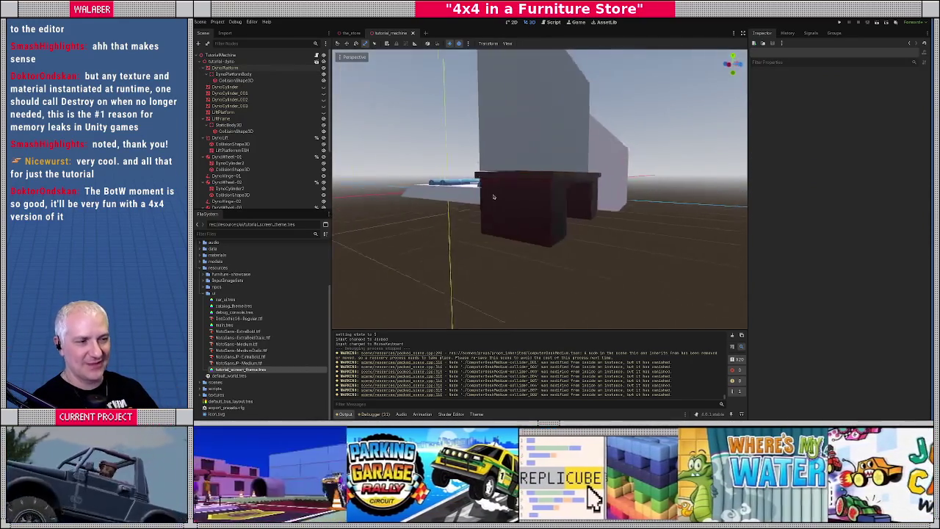